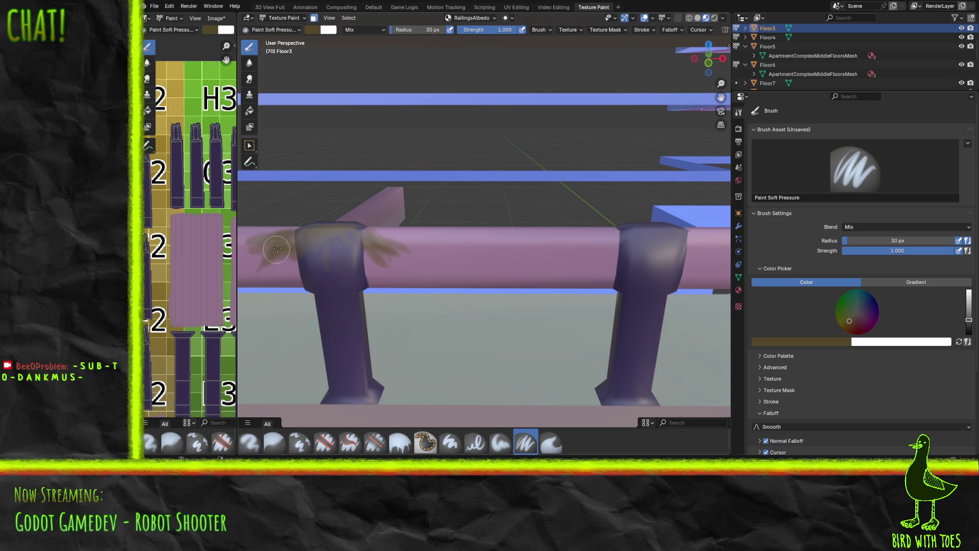
Brush soft brown grime beside the left post joint and drip stains along the pink rail top.
{"action": "mouse_move", "coordinate": [281, 268]}
{"action": "left_mouse_down"}
{"action": "mouse_move", "coordinate": [288, 275]}
{"action": "mouse_move", "coordinate": [304, 251]}
{"action": "mouse_move", "coordinate": [413, 273]}
{"action": "mouse_move", "coordinate": [338, 284]}
{"action": "mouse_move", "coordinate": [338, 301]}
{"action": "mouse_move", "coordinate": [393, 277]}
{"action": "mouse_move", "coordinate": [388, 260]}
{"action": "mouse_move", "coordinate": [349, 240]}
{"action": "mouse_move", "coordinate": [388, 246]}
{"action": "left_mouse_up"}
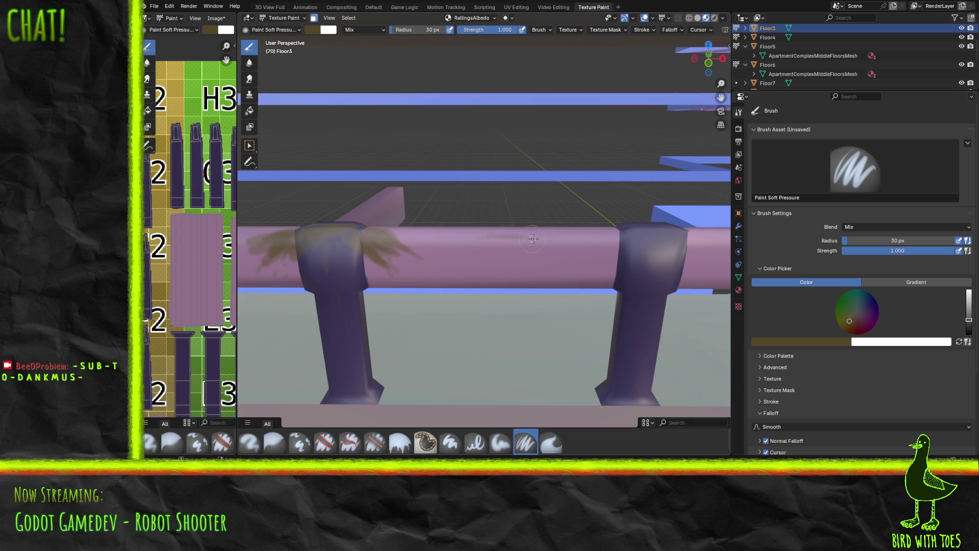
{"action": "mouse_move", "coordinate": [534, 235]}
{"action": "left_mouse_down"}
{"action": "mouse_move", "coordinate": [584, 232]}
{"action": "mouse_move", "coordinate": [483, 240]}
{"action": "left_mouse_up"}
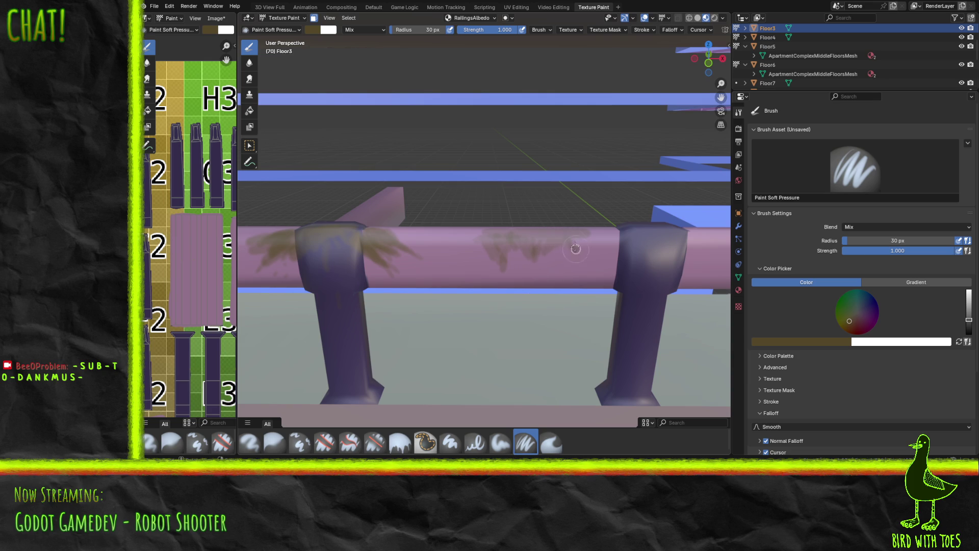
{"action": "mouse_move", "coordinate": [533, 252]}
{"action": "left_mouse_down"}
{"action": "mouse_move", "coordinate": [518, 234]}
{"action": "mouse_move", "coordinate": [536, 236]}
{"action": "mouse_move", "coordinate": [494, 236]}
{"action": "mouse_move", "coordinate": [548, 234]}
{"action": "left_mouse_up"}
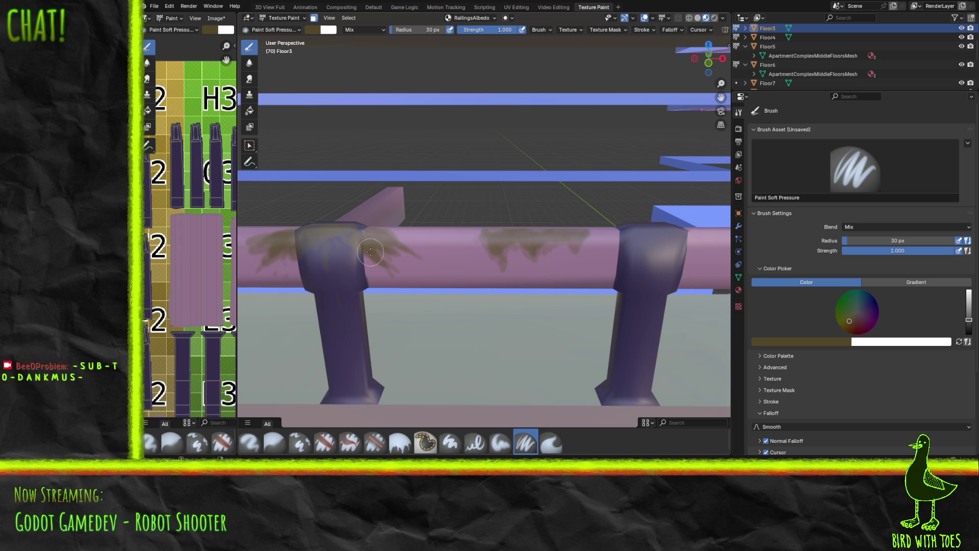
{"action": "middle_click_drag", "start_coordinate": [337, 245], "coordinate": [715, 254]}
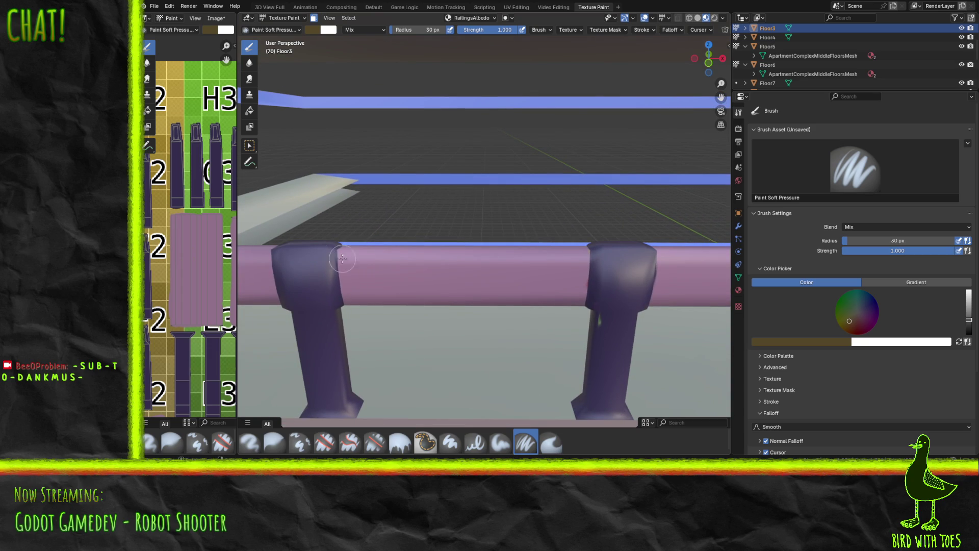
Streak dark brown grime along the rail tops on the left and right of the middle post.
{"action": "mouse_move", "coordinate": [362, 258]}
{"action": "left_mouse_down"}
{"action": "mouse_move", "coordinate": [542, 252]}
{"action": "mouse_move", "coordinate": [568, 260]}
{"action": "mouse_move", "coordinate": [381, 261]}
{"action": "left_mouse_up"}
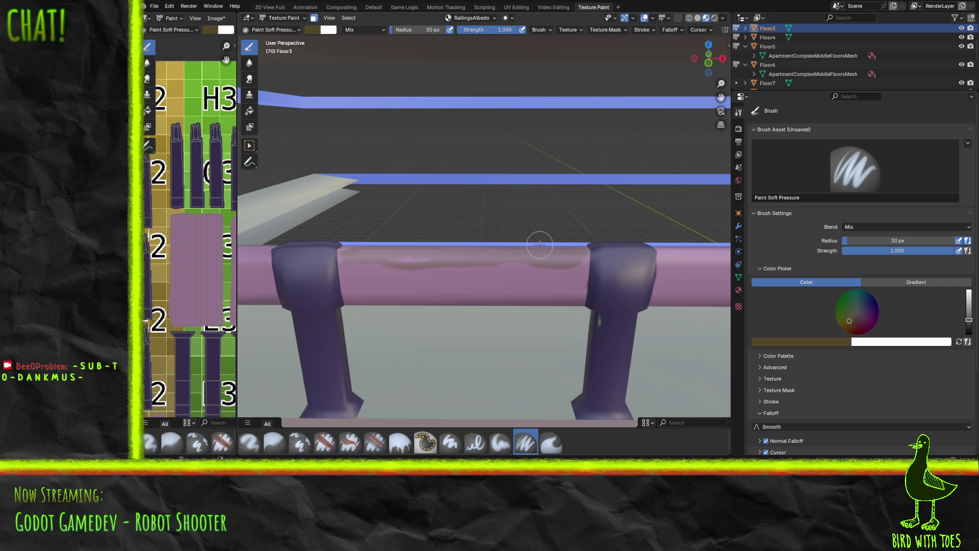
{"action": "middle_click_drag", "start_coordinate": [294, 278], "coordinate": [392, 273]}
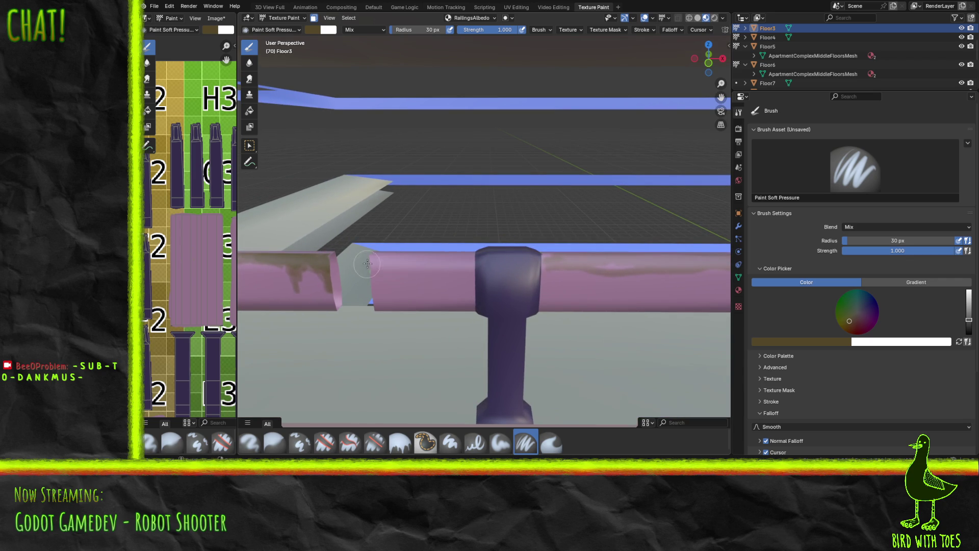
{"action": "left_click_drag", "start_coordinate": [376, 272], "coordinate": [375, 256]}
{"action": "left_click_drag", "start_coordinate": [395, 256], "coordinate": [418, 259]}
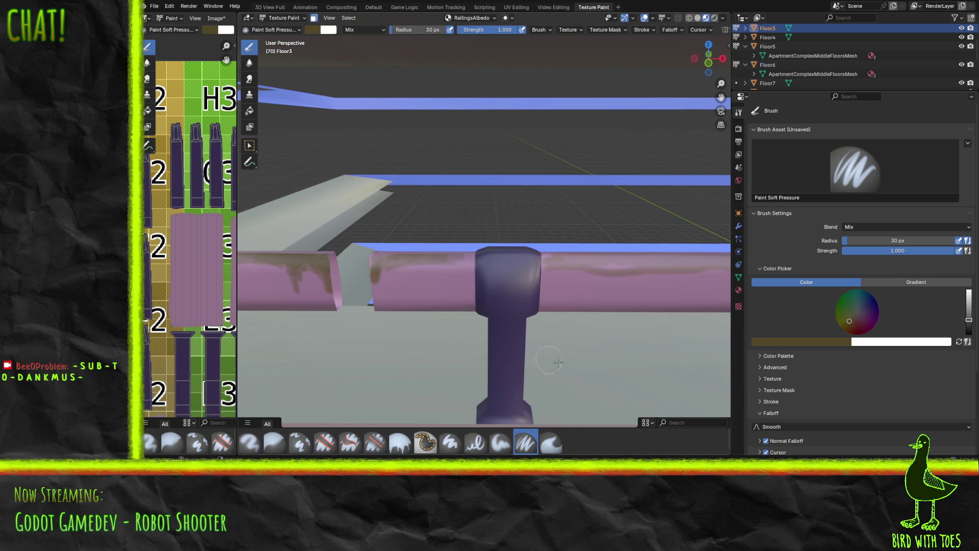
{"action": "middle_click_drag", "start_coordinate": [622, 283], "coordinate": [402, 274], "text": "shift"}
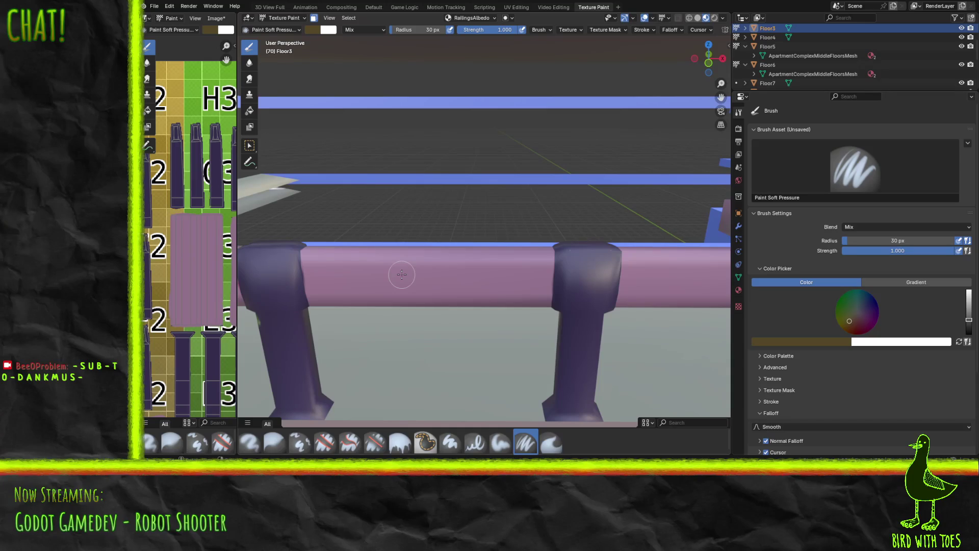
Lay a light brown band along the rail top, then repaint it darker up to the post bracket.
{"action": "mouse_move", "coordinate": [301, 255]}
{"action": "left_mouse_down"}
{"action": "mouse_move", "coordinate": [380, 249]}
{"action": "mouse_move", "coordinate": [389, 252]}
{"action": "mouse_move", "coordinate": [324, 262]}
{"action": "mouse_move", "coordinate": [418, 260]}
{"action": "left_mouse_up"}
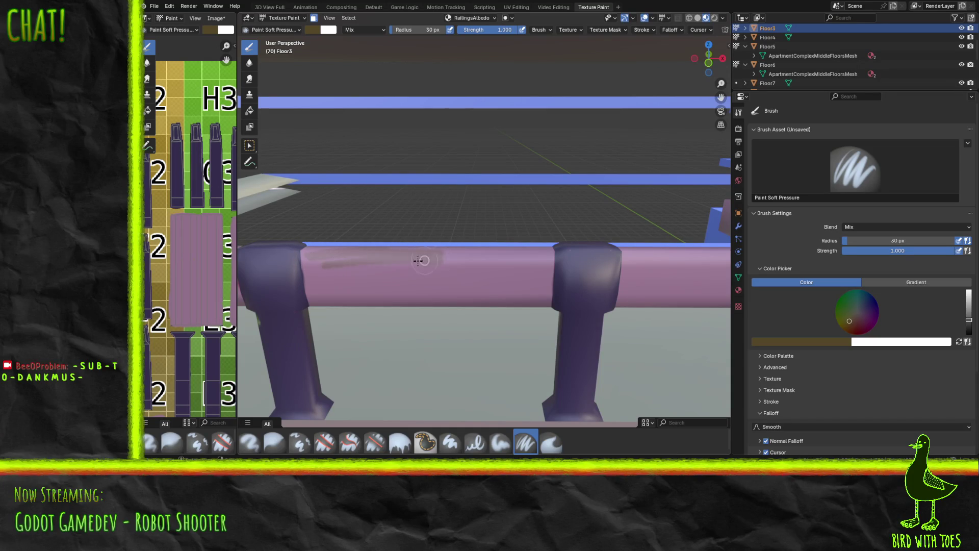
{"action": "mouse_move", "coordinate": [336, 262]}
{"action": "left_mouse_down"}
{"action": "mouse_move", "coordinate": [312, 255]}
{"action": "mouse_move", "coordinate": [400, 247]}
{"action": "mouse_move", "coordinate": [478, 257]}
{"action": "mouse_move", "coordinate": [420, 262]}
{"action": "left_mouse_up"}
{"action": "mouse_move", "coordinate": [501, 259]}
{"action": "left_mouse_down"}
{"action": "mouse_move", "coordinate": [403, 262]}
{"action": "mouse_move", "coordinate": [539, 257]}
{"action": "mouse_move", "coordinate": [472, 252]}
{"action": "left_mouse_up"}
{"action": "mouse_move", "coordinate": [535, 255]}
{"action": "left_mouse_down"}
{"action": "mouse_move", "coordinate": [546, 261]}
{"action": "mouse_move", "coordinate": [318, 265]}
{"action": "mouse_move", "coordinate": [491, 257]}
{"action": "mouse_move", "coordinate": [350, 257]}
{"action": "left_mouse_up"}
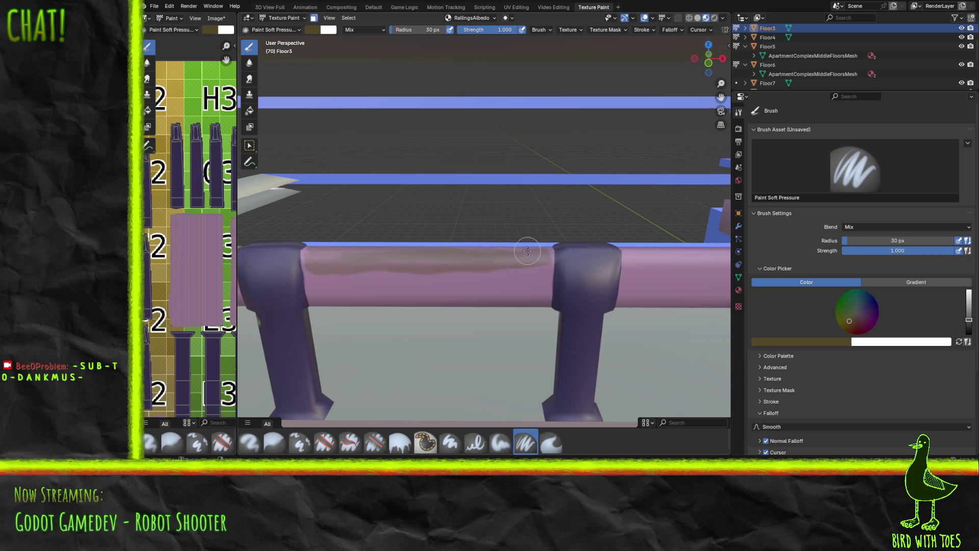
{"action": "middle_click_drag", "start_coordinate": [394, 278], "coordinate": [257, 282]}
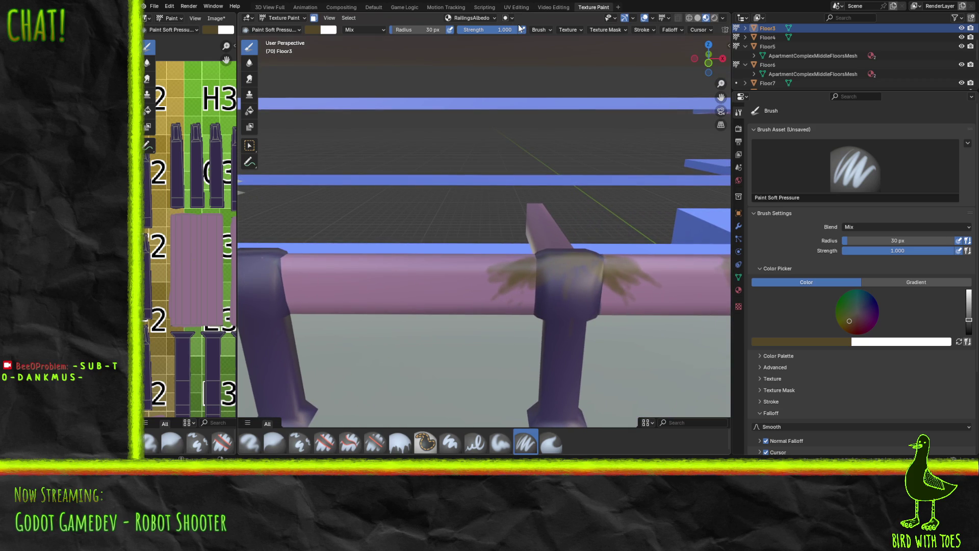
Paint faint brown strokes along the rail top toward the post, joining the left joint's grime.
{"action": "mouse_move", "coordinate": [286, 262]}
{"action": "left_mouse_down"}
{"action": "mouse_move", "coordinate": [428, 263]}
{"action": "mouse_move", "coordinate": [348, 277]}
{"action": "mouse_move", "coordinate": [304, 270]}
{"action": "left_mouse_up"}
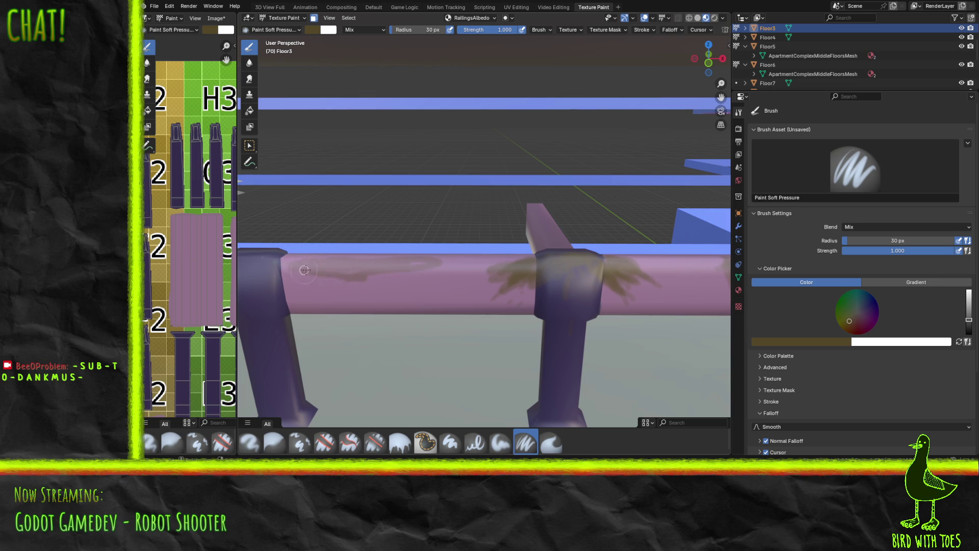
{"action": "left_click_drag", "start_coordinate": [430, 263], "coordinate": [491, 264]}
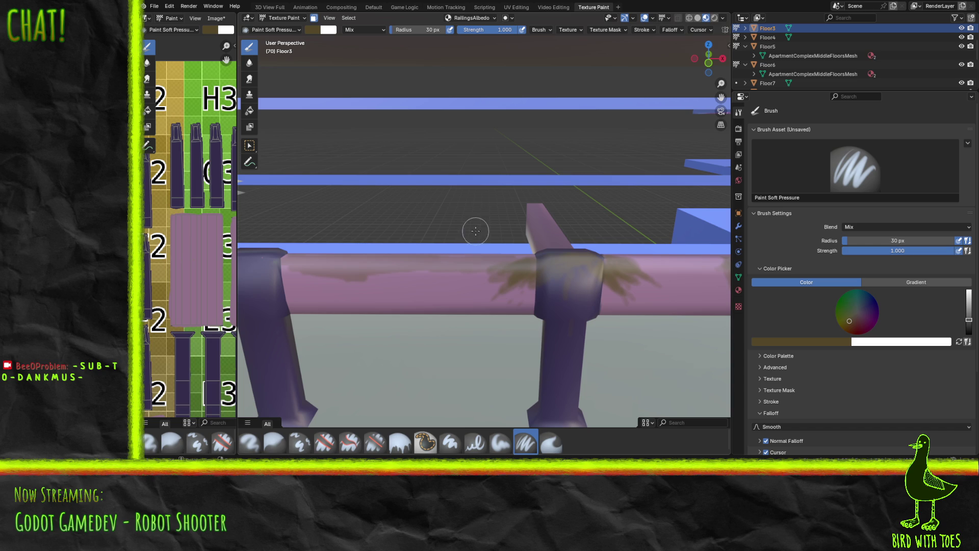
{"action": "mouse_move", "coordinate": [440, 276]}
{"action": "middle_mouse_down", "text": "shift"}
{"action": "mouse_move", "coordinate": [713, 312]}
{"action": "mouse_move", "coordinate": [602, 267]}
{"action": "mouse_move", "coordinate": [288, 277]}
{"action": "mouse_move", "coordinate": [456, 272]}
{"action": "middle_mouse_up", "text": "shift"}
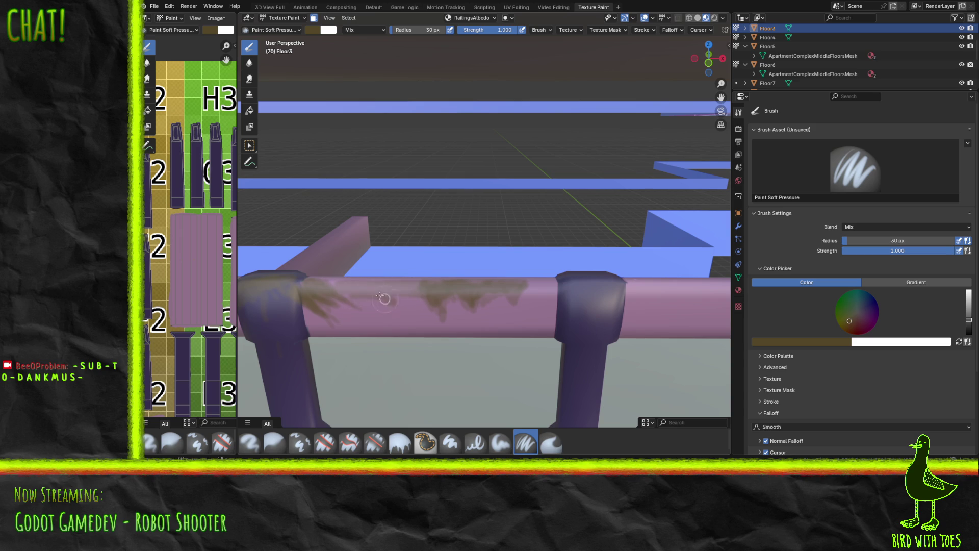
Scrub olive-brown grime over the rail's top and lower edges between the two posts.
{"action": "mouse_move", "coordinate": [402, 297]}
{"action": "left_mouse_down"}
{"action": "mouse_move", "coordinate": [376, 319]}
{"action": "mouse_move", "coordinate": [444, 299]}
{"action": "mouse_move", "coordinate": [431, 308]}
{"action": "mouse_move", "coordinate": [394, 300]}
{"action": "left_mouse_up"}
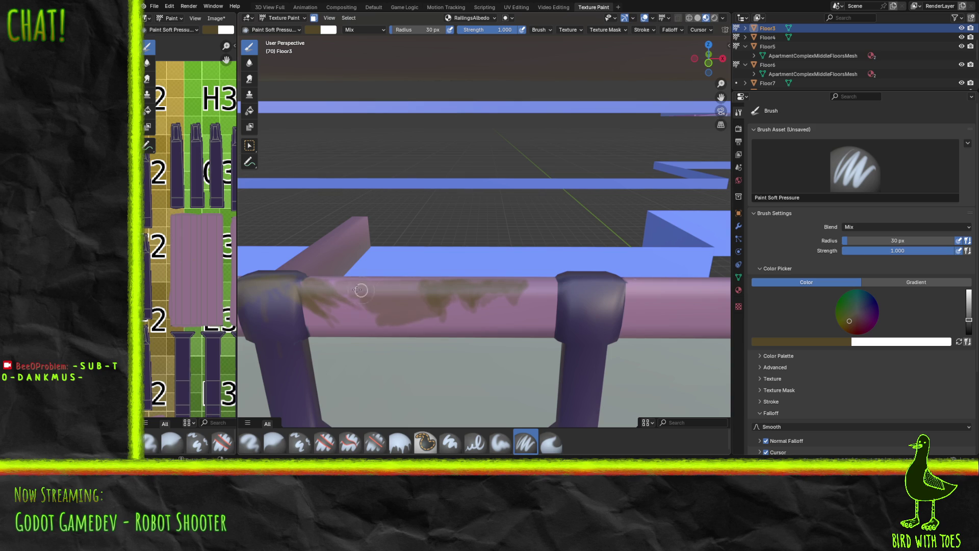
{"action": "mouse_move", "coordinate": [326, 289]}
{"action": "left_mouse_down"}
{"action": "mouse_move", "coordinate": [351, 315]}
{"action": "mouse_move", "coordinate": [385, 313]}
{"action": "left_mouse_up"}
{"action": "left_click_drag", "start_coordinate": [319, 285], "coordinate": [330, 307]}
{"action": "mouse_move", "coordinate": [399, 318]}
{"action": "left_mouse_down"}
{"action": "mouse_move", "coordinate": [381, 323]}
{"action": "mouse_move", "coordinate": [409, 326]}
{"action": "mouse_move", "coordinate": [367, 327]}
{"action": "mouse_move", "coordinate": [479, 309]}
{"action": "mouse_move", "coordinate": [518, 319]}
{"action": "mouse_move", "coordinate": [511, 311]}
{"action": "mouse_move", "coordinate": [538, 283]}
{"action": "mouse_move", "coordinate": [531, 315]}
{"action": "mouse_move", "coordinate": [510, 317]}
{"action": "mouse_move", "coordinate": [526, 309]}
{"action": "mouse_move", "coordinate": [534, 319]}
{"action": "left_mouse_up"}
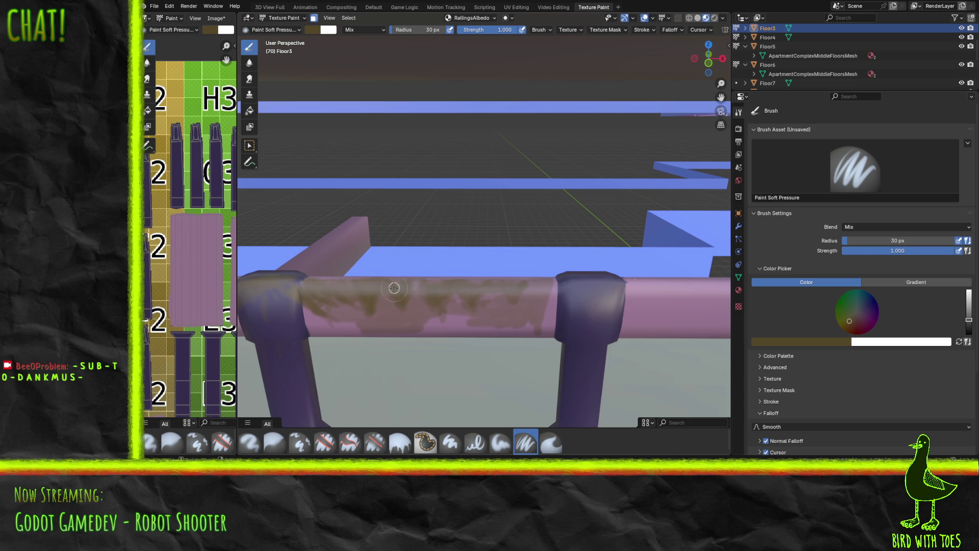
{"action": "mouse_move", "coordinate": [385, 288]}
{"action": "left_mouse_down"}
{"action": "mouse_move", "coordinate": [414, 285]}
{"action": "mouse_move", "coordinate": [428, 297]}
{"action": "mouse_move", "coordinate": [421, 282]}
{"action": "mouse_move", "coordinate": [458, 290]}
{"action": "mouse_move", "coordinate": [404, 312]}
{"action": "mouse_move", "coordinate": [414, 291]}
{"action": "mouse_move", "coordinate": [394, 286]}
{"action": "mouse_move", "coordinate": [403, 283]}
{"action": "mouse_move", "coordinate": [485, 288]}
{"action": "mouse_move", "coordinate": [486, 313]}
{"action": "mouse_move", "coordinate": [499, 291]}
{"action": "mouse_move", "coordinate": [507, 303]}
{"action": "mouse_move", "coordinate": [503, 286]}
{"action": "mouse_move", "coordinate": [515, 306]}
{"action": "mouse_move", "coordinate": [529, 306]}
{"action": "left_mouse_up"}
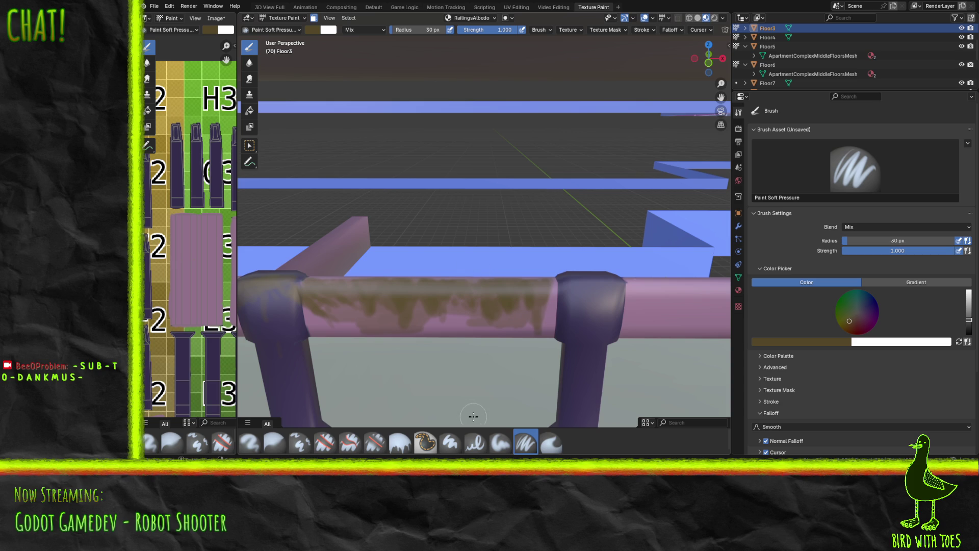
{"action": "mouse_move", "coordinate": [492, 388]}
{"action": "middle_mouse_down"}
{"action": "mouse_move", "coordinate": [708, 281]}
{"action": "mouse_move", "coordinate": [270, 292]}
{"action": "mouse_move", "coordinate": [720, 290]}
{"action": "mouse_move", "coordinate": [252, 288]}
{"action": "middle_mouse_up"}
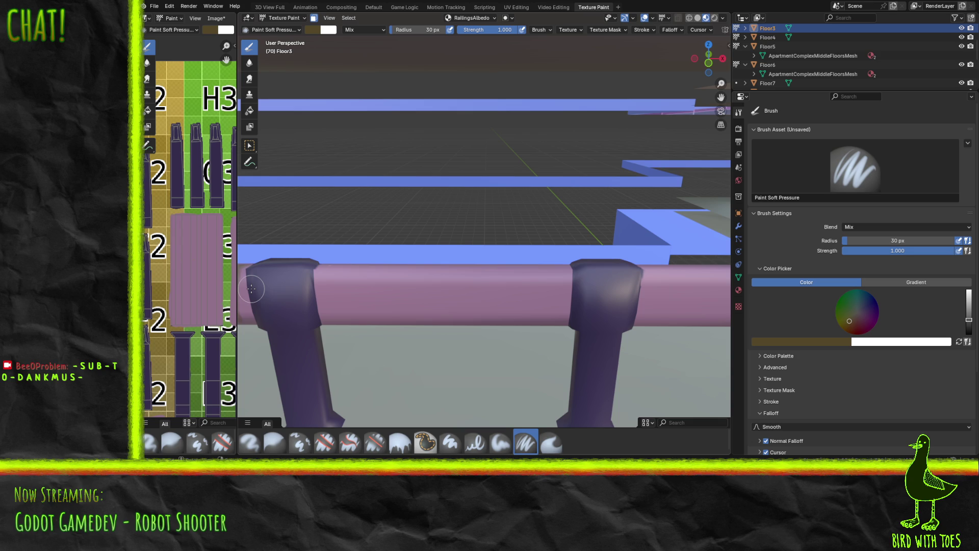
Build brown grime on the rail's upper band and add a dark vertical drip streak.
{"action": "mouse_move", "coordinate": [329, 276]}
{"action": "left_mouse_down"}
{"action": "mouse_move", "coordinate": [415, 277]}
{"action": "mouse_move", "coordinate": [314, 271]}
{"action": "mouse_move", "coordinate": [411, 289]}
{"action": "mouse_move", "coordinate": [328, 284]}
{"action": "mouse_move", "coordinate": [339, 303]}
{"action": "mouse_move", "coordinate": [382, 304]}
{"action": "mouse_move", "coordinate": [368, 309]}
{"action": "mouse_move", "coordinate": [555, 308]}
{"action": "mouse_move", "coordinate": [334, 312]}
{"action": "mouse_move", "coordinate": [361, 313]}
{"action": "mouse_move", "coordinate": [326, 297]}
{"action": "mouse_move", "coordinate": [402, 291]}
{"action": "mouse_move", "coordinate": [561, 307]}
{"action": "mouse_move", "coordinate": [570, 287]}
{"action": "mouse_move", "coordinate": [564, 275]}
{"action": "mouse_move", "coordinate": [459, 280]}
{"action": "mouse_move", "coordinate": [424, 270]}
{"action": "mouse_move", "coordinate": [546, 284]}
{"action": "mouse_move", "coordinate": [502, 289]}
{"action": "mouse_move", "coordinate": [544, 278]}
{"action": "mouse_move", "coordinate": [553, 286]}
{"action": "mouse_move", "coordinate": [480, 272]}
{"action": "mouse_move", "coordinate": [319, 276]}
{"action": "left_mouse_up"}
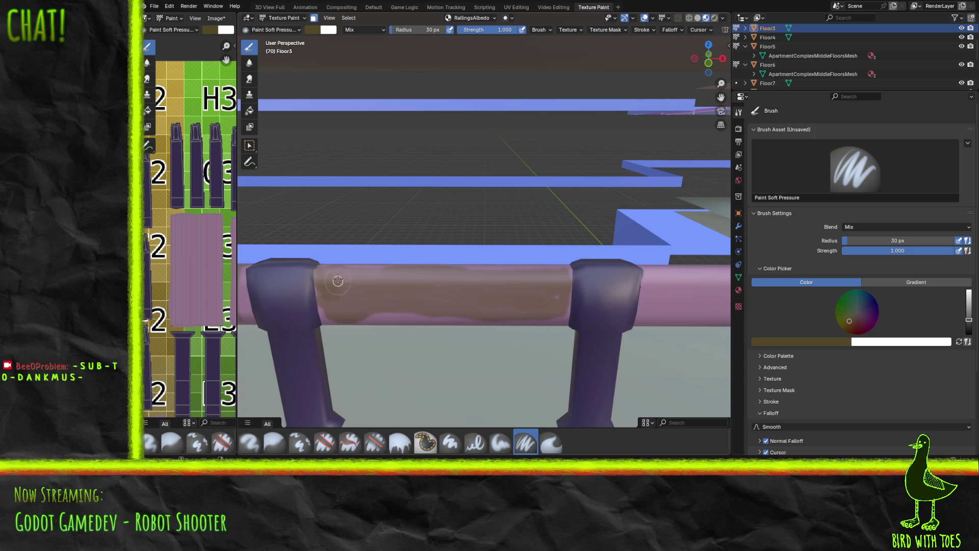
{"action": "mouse_move", "coordinate": [343, 274]}
{"action": "left_mouse_down"}
{"action": "mouse_move", "coordinate": [365, 291]}
{"action": "mouse_move", "coordinate": [374, 274]}
{"action": "mouse_move", "coordinate": [392, 288]}
{"action": "mouse_move", "coordinate": [410, 282]}
{"action": "mouse_move", "coordinate": [413, 298]}
{"action": "mouse_move", "coordinate": [421, 277]}
{"action": "mouse_move", "coordinate": [439, 291]}
{"action": "mouse_move", "coordinate": [431, 300]}
{"action": "mouse_move", "coordinate": [437, 272]}
{"action": "mouse_move", "coordinate": [444, 300]}
{"action": "mouse_move", "coordinate": [452, 274]}
{"action": "mouse_move", "coordinate": [463, 301]}
{"action": "mouse_move", "coordinate": [475, 270]}
{"action": "left_mouse_up"}
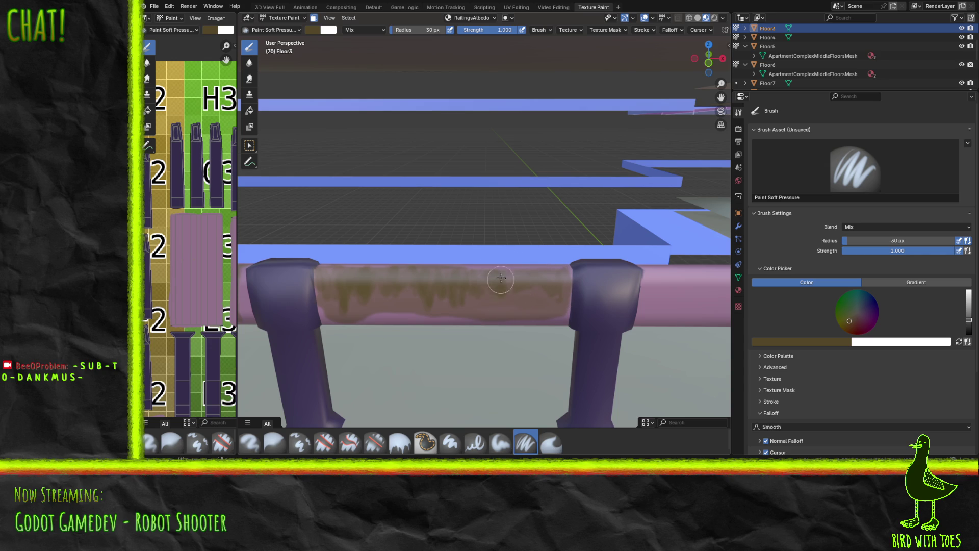
{"action": "left_click_drag", "start_coordinate": [496, 297], "coordinate": [505, 273]}
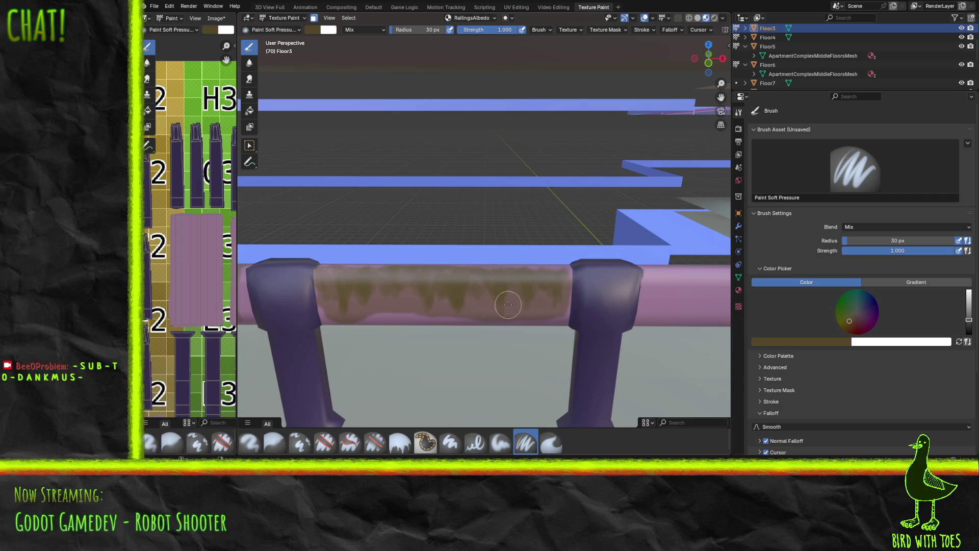
{"action": "middle_click_drag", "start_coordinate": [432, 285], "coordinate": [422, 293]}
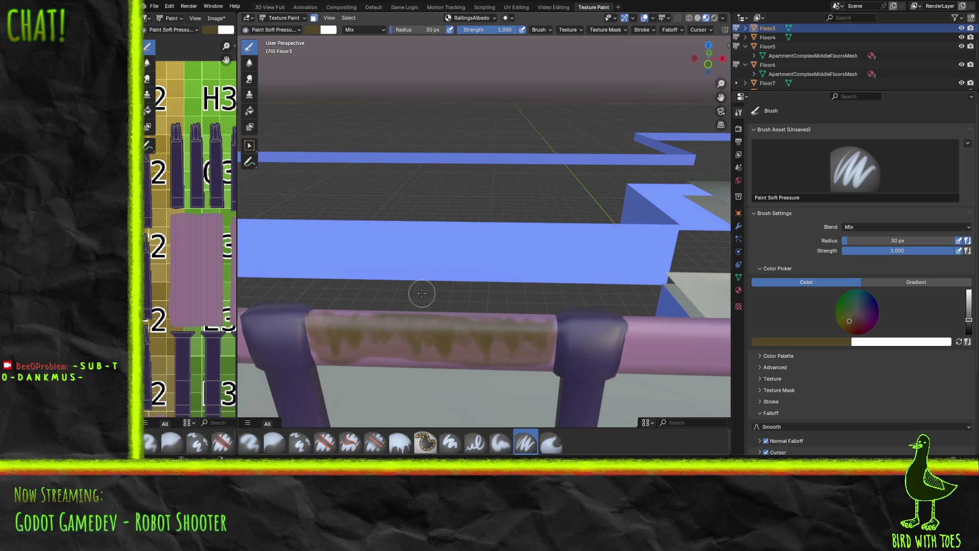
{"action": "scroll", "coordinate": [437, 299], "scroll_direction": "up", "scroll_amount": 3}
{"action": "middle_click_drag", "start_coordinate": [400, 303], "coordinate": [433, 295]}
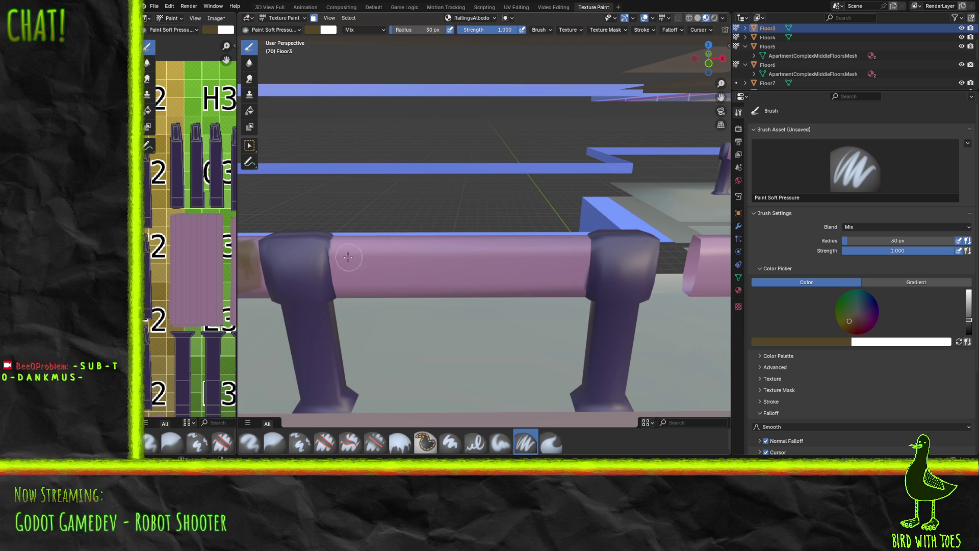
Brush brownish-olive grime across the rail top with a darker blotch and drips running down.
{"action": "mouse_move", "coordinate": [411, 255]}
{"action": "left_mouse_down"}
{"action": "mouse_move", "coordinate": [423, 257]}
{"action": "mouse_move", "coordinate": [350, 247]}
{"action": "mouse_move", "coordinate": [363, 243]}
{"action": "mouse_move", "coordinate": [337, 249]}
{"action": "mouse_move", "coordinate": [333, 262]}
{"action": "mouse_move", "coordinate": [404, 256]}
{"action": "mouse_move", "coordinate": [345, 264]}
{"action": "mouse_move", "coordinate": [466, 263]}
{"action": "mouse_move", "coordinate": [489, 271]}
{"action": "mouse_move", "coordinate": [447, 264]}
{"action": "mouse_move", "coordinate": [514, 276]}
{"action": "mouse_move", "coordinate": [572, 258]}
{"action": "mouse_move", "coordinate": [520, 278]}
{"action": "mouse_move", "coordinate": [448, 265]}
{"action": "mouse_move", "coordinate": [581, 256]}
{"action": "mouse_move", "coordinate": [558, 264]}
{"action": "mouse_move", "coordinate": [576, 262]}
{"action": "mouse_move", "coordinate": [583, 248]}
{"action": "mouse_move", "coordinate": [580, 238]}
{"action": "mouse_move", "coordinate": [458, 243]}
{"action": "mouse_move", "coordinate": [549, 247]}
{"action": "mouse_move", "coordinate": [541, 251]}
{"action": "mouse_move", "coordinate": [430, 239]}
{"action": "mouse_move", "coordinate": [354, 253]}
{"action": "mouse_move", "coordinate": [335, 271]}
{"action": "mouse_move", "coordinate": [334, 236]}
{"action": "mouse_move", "coordinate": [375, 221]}
{"action": "mouse_move", "coordinate": [338, 234]}
{"action": "mouse_move", "coordinate": [335, 246]}
{"action": "mouse_move", "coordinate": [345, 243]}
{"action": "left_mouse_up"}
{"action": "mouse_move", "coordinate": [353, 255]}
{"action": "left_mouse_down"}
{"action": "mouse_move", "coordinate": [413, 251]}
{"action": "mouse_move", "coordinate": [395, 243]}
{"action": "mouse_move", "coordinate": [408, 261]}
{"action": "mouse_move", "coordinate": [418, 245]}
{"action": "mouse_move", "coordinate": [441, 240]}
{"action": "left_mouse_up"}
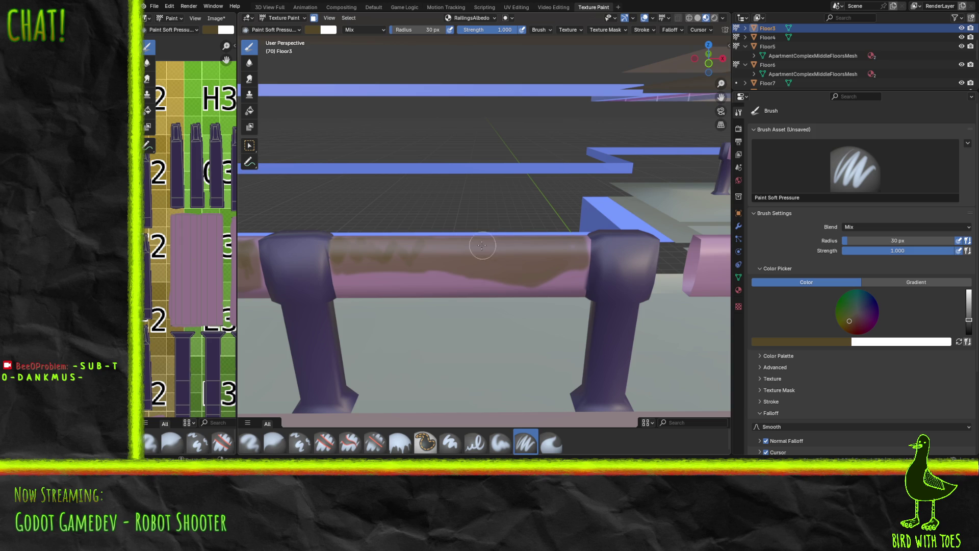
{"action": "left_click_drag", "start_coordinate": [503, 262], "coordinate": [522, 246]}
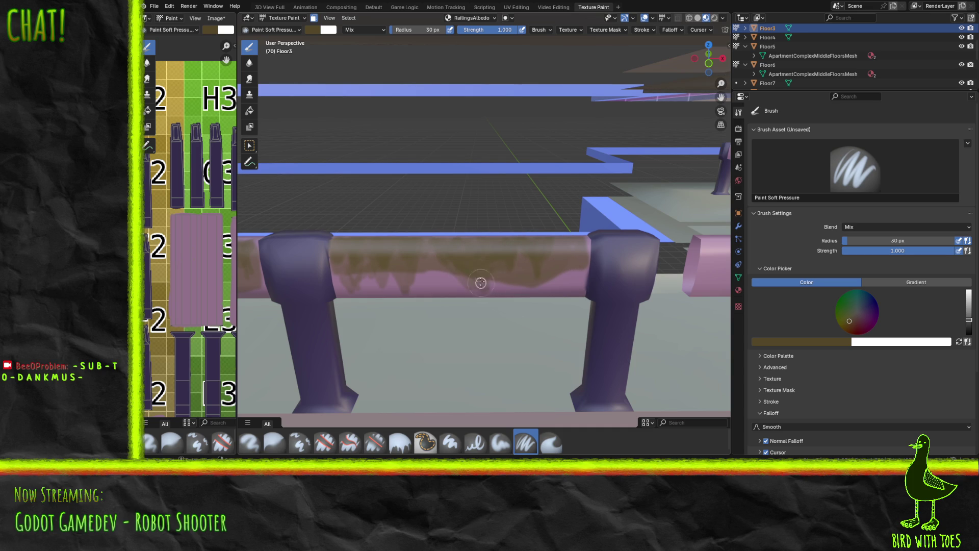
{"action": "left_click_drag", "start_coordinate": [501, 268], "coordinate": [523, 268]}
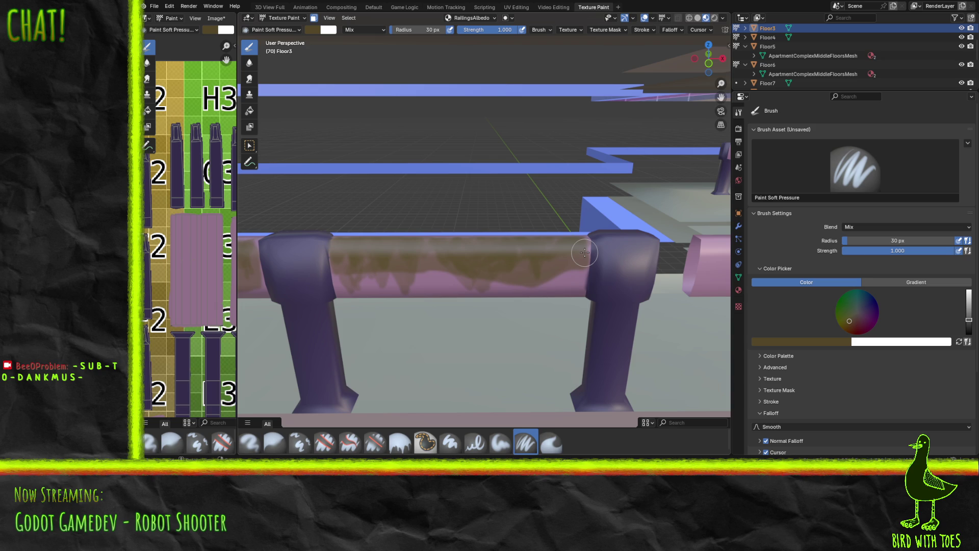
{"action": "mouse_move", "coordinate": [396, 259]}
{"action": "middle_mouse_down"}
{"action": "mouse_move", "coordinate": [257, 241]}
{"action": "mouse_move", "coordinate": [695, 278]}
{"action": "mouse_move", "coordinate": [693, 264]}
{"action": "mouse_move", "coordinate": [300, 245]}
{"action": "mouse_move", "coordinate": [364, 250]}
{"action": "mouse_move", "coordinate": [352, 257]}
{"action": "middle_mouse_up"}
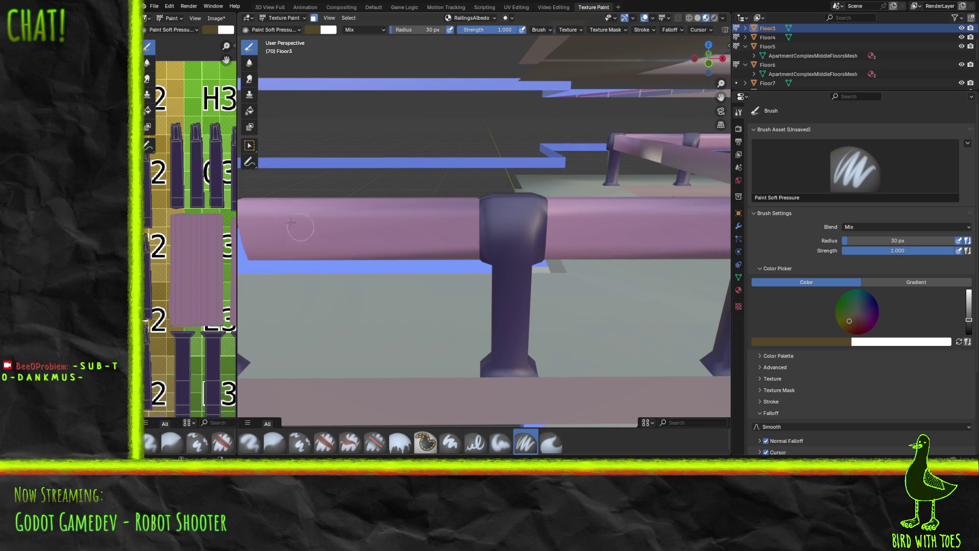
Save the RailingsAlbedo image with Alt+S, then paint dark grime drips on the next rail.
{"action": "key", "text": "alt+s"}
{"action": "mouse_move", "coordinate": [252, 215]}
{"action": "left_mouse_down"}
{"action": "mouse_move", "coordinate": [258, 223]}
{"action": "mouse_move", "coordinate": [265, 209]}
{"action": "mouse_move", "coordinate": [331, 209]}
{"action": "mouse_move", "coordinate": [364, 221]}
{"action": "mouse_move", "coordinate": [439, 206]}
{"action": "mouse_move", "coordinate": [453, 238]}
{"action": "mouse_move", "coordinate": [464, 203]}
{"action": "mouse_move", "coordinate": [472, 207]}
{"action": "mouse_move", "coordinate": [442, 220]}
{"action": "mouse_move", "coordinate": [426, 205]}
{"action": "mouse_move", "coordinate": [244, 204]}
{"action": "mouse_move", "coordinate": [258, 211]}
{"action": "left_mouse_up"}
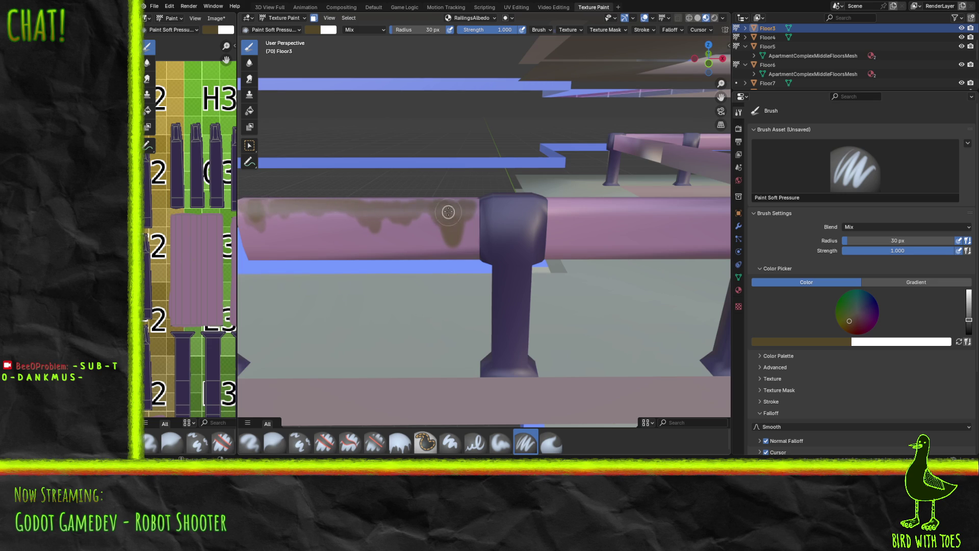
{"action": "mouse_move", "coordinate": [456, 226]}
{"action": "left_mouse_down"}
{"action": "mouse_move", "coordinate": [451, 233]}
{"action": "mouse_move", "coordinate": [439, 220]}
{"action": "mouse_move", "coordinate": [452, 243]}
{"action": "mouse_move", "coordinate": [455, 199]}
{"action": "left_mouse_up"}
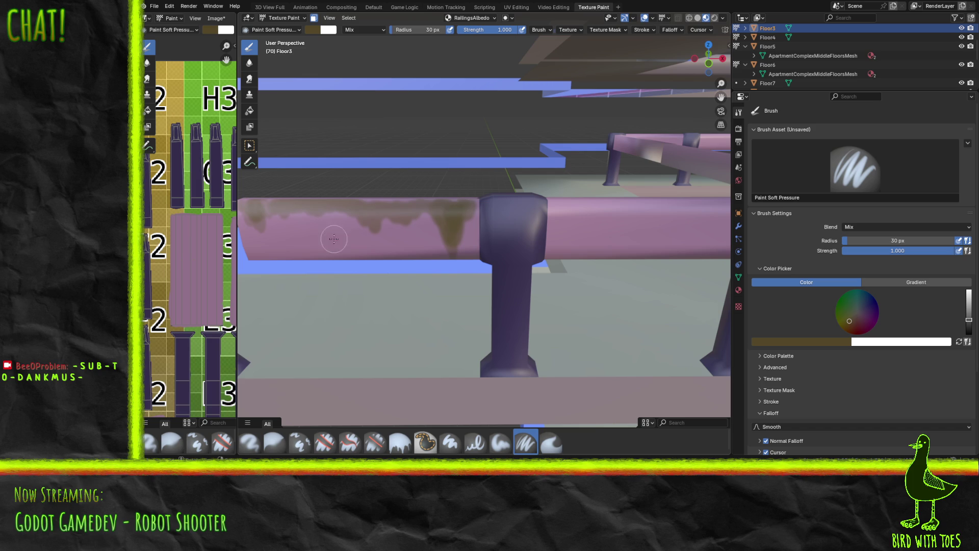
{"action": "mouse_move", "coordinate": [453, 230]}
{"action": "middle_mouse_down"}
{"action": "mouse_move", "coordinate": [362, 224]}
{"action": "mouse_move", "coordinate": [344, 233]}
{"action": "middle_mouse_up"}
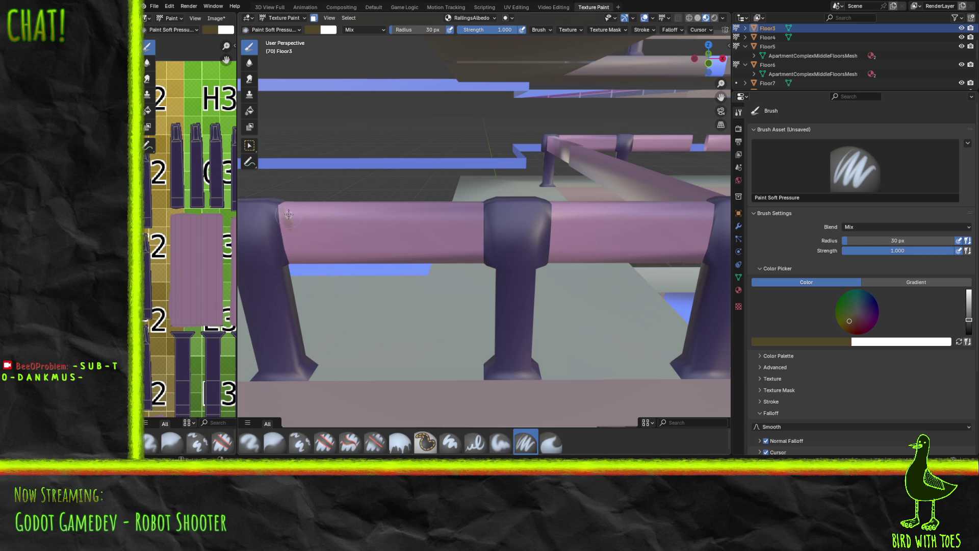
Streak brownish grime along the rail top beside the post and add short hanging drips.
{"action": "mouse_move", "coordinate": [311, 214]}
{"action": "left_mouse_down"}
{"action": "mouse_move", "coordinate": [350, 220]}
{"action": "mouse_move", "coordinate": [363, 243]}
{"action": "mouse_move", "coordinate": [372, 219]}
{"action": "mouse_move", "coordinate": [369, 249]}
{"action": "left_mouse_up"}
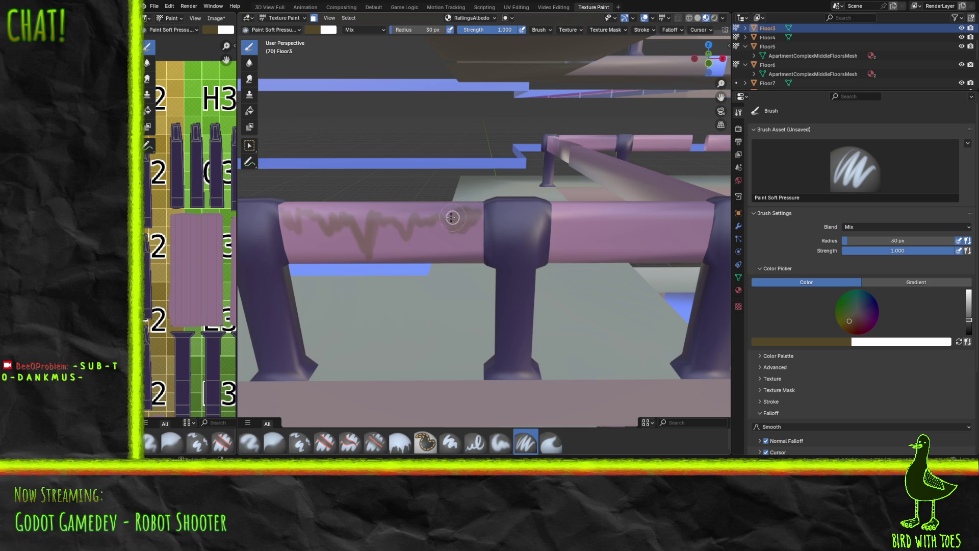
{"action": "left_click_drag", "start_coordinate": [457, 216], "coordinate": [468, 210]}
{"action": "mouse_move", "coordinate": [435, 209]}
{"action": "left_mouse_down"}
{"action": "mouse_move", "coordinate": [402, 220]}
{"action": "mouse_move", "coordinate": [379, 209]}
{"action": "mouse_move", "coordinate": [368, 219]}
{"action": "mouse_move", "coordinate": [288, 213]}
{"action": "mouse_move", "coordinate": [464, 204]}
{"action": "mouse_move", "coordinate": [387, 211]}
{"action": "mouse_move", "coordinate": [366, 228]}
{"action": "mouse_move", "coordinate": [393, 212]}
{"action": "mouse_move", "coordinate": [439, 208]}
{"action": "mouse_move", "coordinate": [463, 213]}
{"action": "mouse_move", "coordinate": [459, 218]}
{"action": "mouse_move", "coordinate": [464, 209]}
{"action": "mouse_move", "coordinate": [301, 204]}
{"action": "left_mouse_up"}
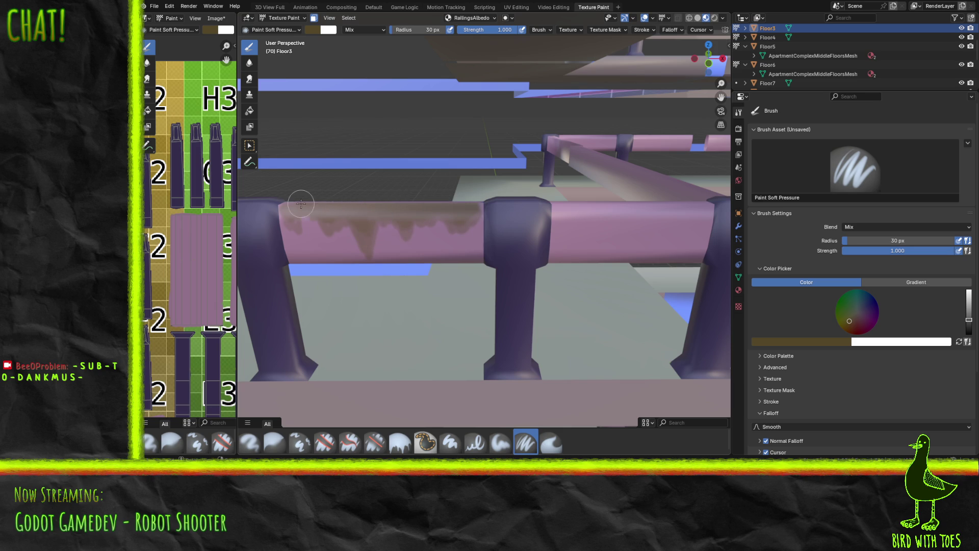
{"action": "left_click_drag", "start_coordinate": [464, 212], "coordinate": [462, 224]}
{"action": "left_click_drag", "start_coordinate": [454, 233], "coordinate": [441, 208]}
{"action": "mouse_move", "coordinate": [347, 252]}
{"action": "middle_mouse_down"}
{"action": "mouse_move", "coordinate": [414, 255]}
{"action": "mouse_move", "coordinate": [247, 250]}
{"action": "middle_mouse_up"}
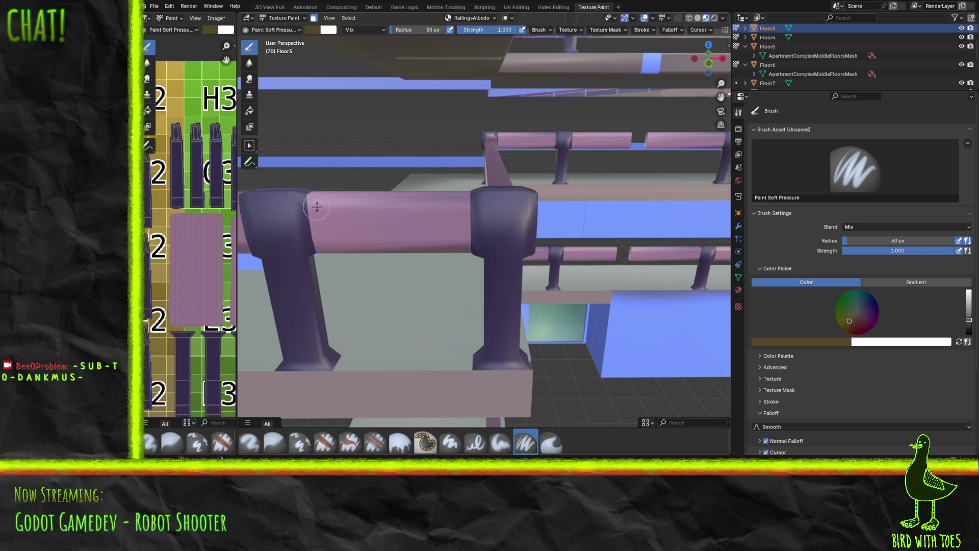
Paint a brownish grime stroke along the rail top, undoing two unwanted attempts.
{"action": "mouse_move", "coordinate": [327, 213]}
{"action": "left_mouse_down"}
{"action": "mouse_move", "coordinate": [317, 204]}
{"action": "mouse_move", "coordinate": [322, 225]}
{"action": "mouse_move", "coordinate": [352, 198]}
{"action": "left_mouse_up"}
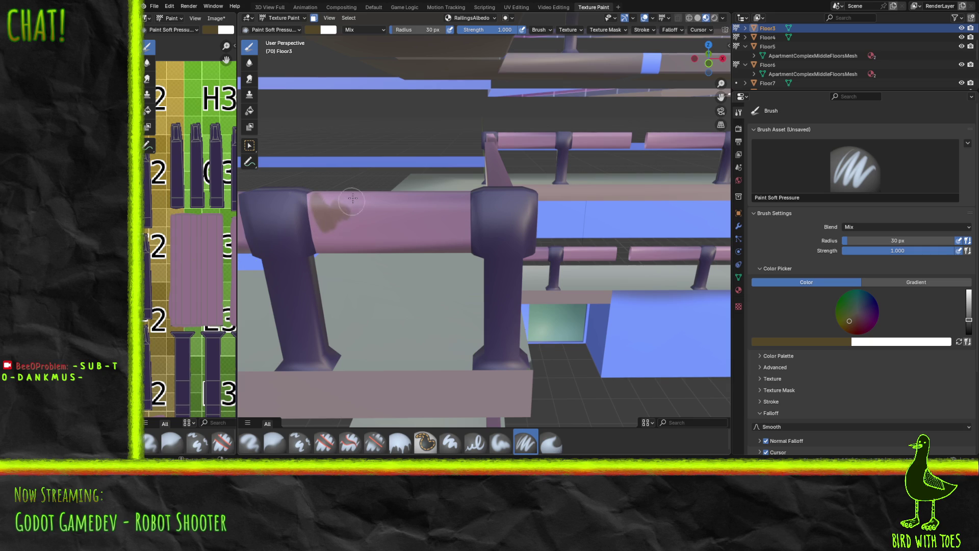
{"action": "key", "text": "ctrl+z"}
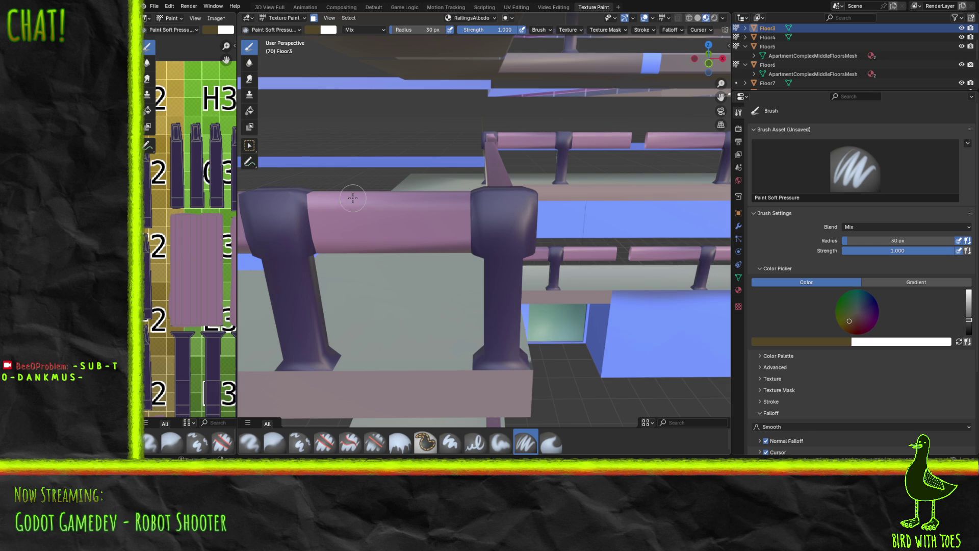
{"action": "mouse_move", "coordinate": [314, 202]}
{"action": "left_mouse_down"}
{"action": "mouse_move", "coordinate": [394, 207]}
{"action": "mouse_move", "coordinate": [425, 226]}
{"action": "mouse_move", "coordinate": [433, 213]}
{"action": "mouse_move", "coordinate": [469, 246]}
{"action": "left_mouse_up"}
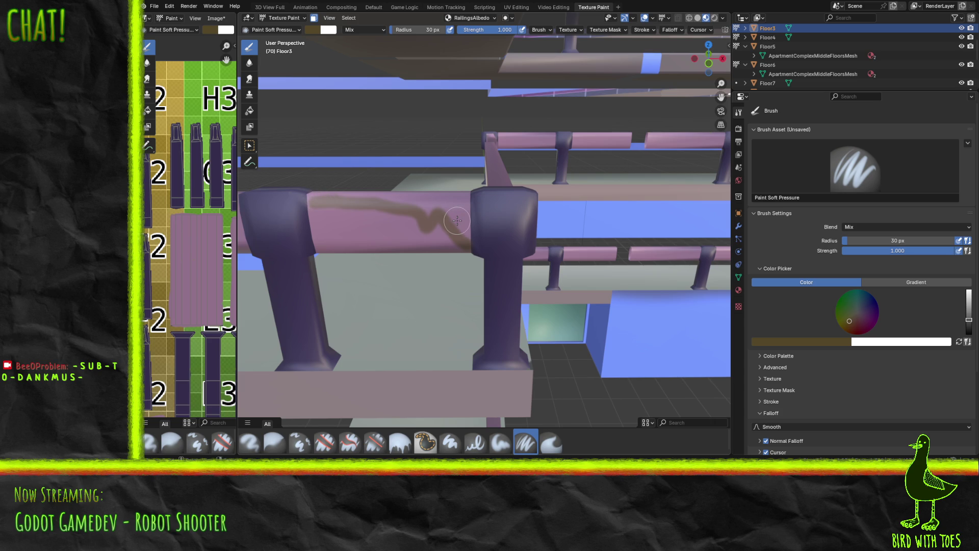
{"action": "key", "text": "ctrl+z"}
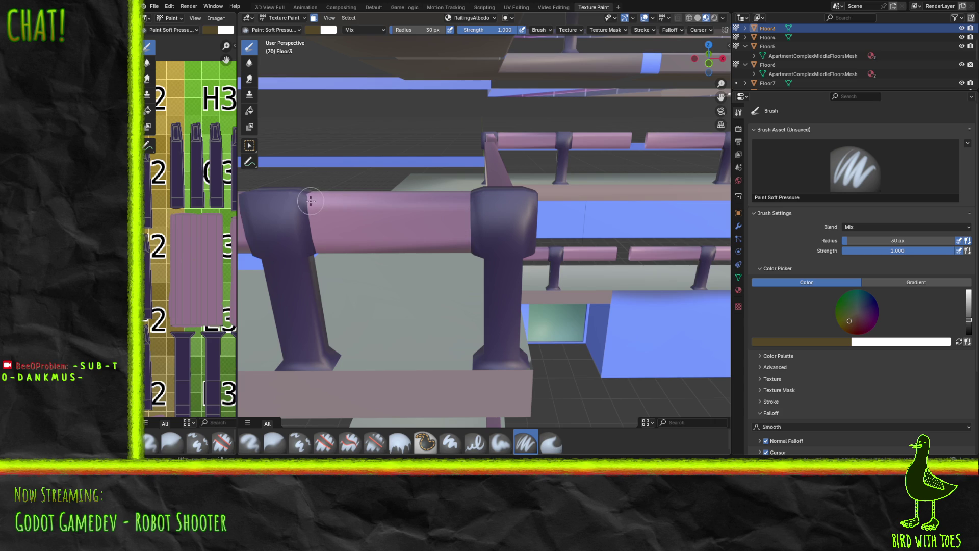
{"action": "mouse_move", "coordinate": [316, 201]}
{"action": "left_mouse_down"}
{"action": "mouse_move", "coordinate": [464, 235]}
{"action": "mouse_move", "coordinate": [463, 200]}
{"action": "mouse_move", "coordinate": [464, 220]}
{"action": "mouse_move", "coordinate": [448, 202]}
{"action": "mouse_move", "coordinate": [431, 220]}
{"action": "mouse_move", "coordinate": [422, 213]}
{"action": "mouse_move", "coordinate": [448, 200]}
{"action": "mouse_move", "coordinate": [361, 203]}
{"action": "mouse_move", "coordinate": [313, 192]}
{"action": "mouse_move", "coordinate": [413, 194]}
{"action": "left_mouse_up"}
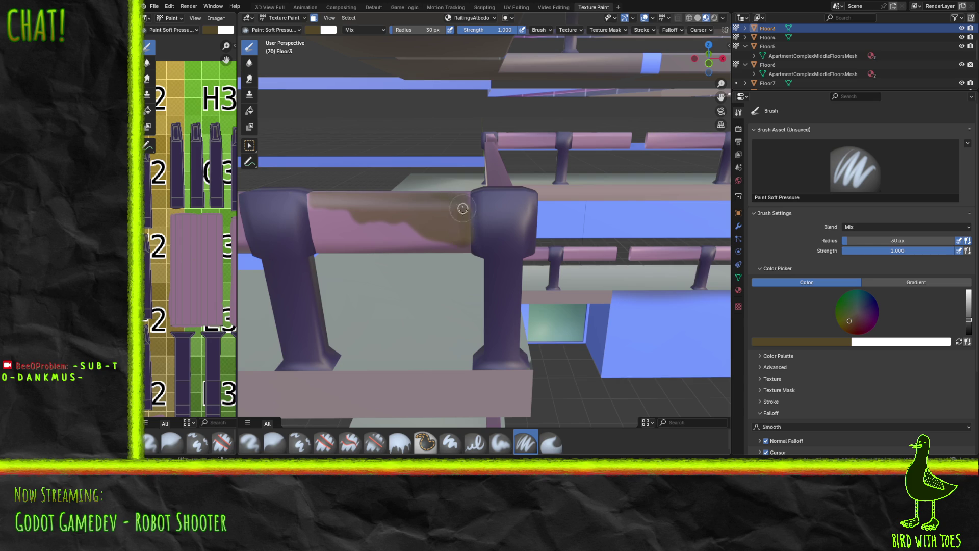
Add grime at the rail's right end and darken the adjoining post cap joint.
{"action": "mouse_move", "coordinate": [467, 232]}
{"action": "left_mouse_down"}
{"action": "mouse_move", "coordinate": [462, 204]}
{"action": "mouse_move", "coordinate": [413, 192]}
{"action": "mouse_move", "coordinate": [437, 212]}
{"action": "left_mouse_up"}
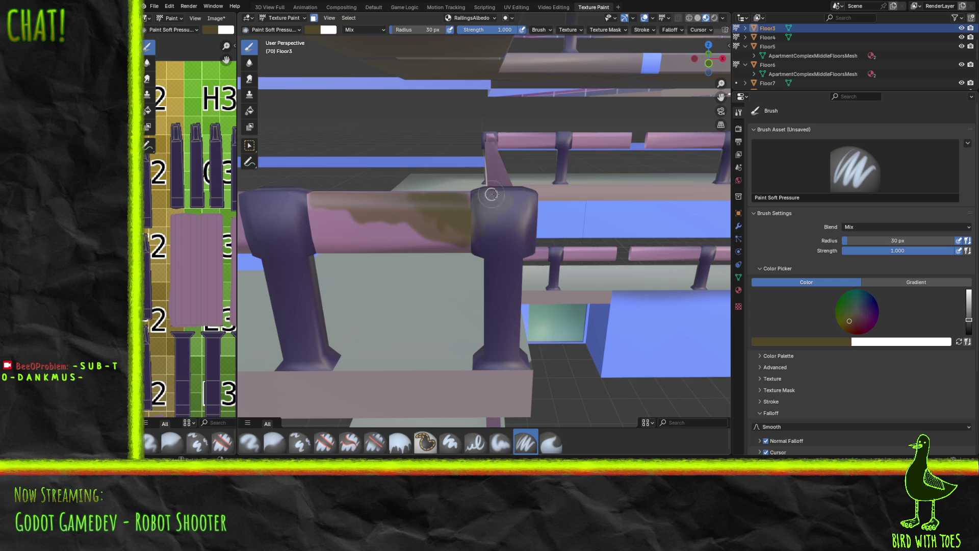
{"action": "mouse_move", "coordinate": [507, 208]}
{"action": "left_mouse_down"}
{"action": "mouse_move", "coordinate": [515, 245]}
{"action": "mouse_move", "coordinate": [526, 207]}
{"action": "mouse_move", "coordinate": [480, 204]}
{"action": "mouse_move", "coordinate": [503, 200]}
{"action": "mouse_move", "coordinate": [510, 212]}
{"action": "mouse_move", "coordinate": [523, 202]}
{"action": "left_mouse_up"}
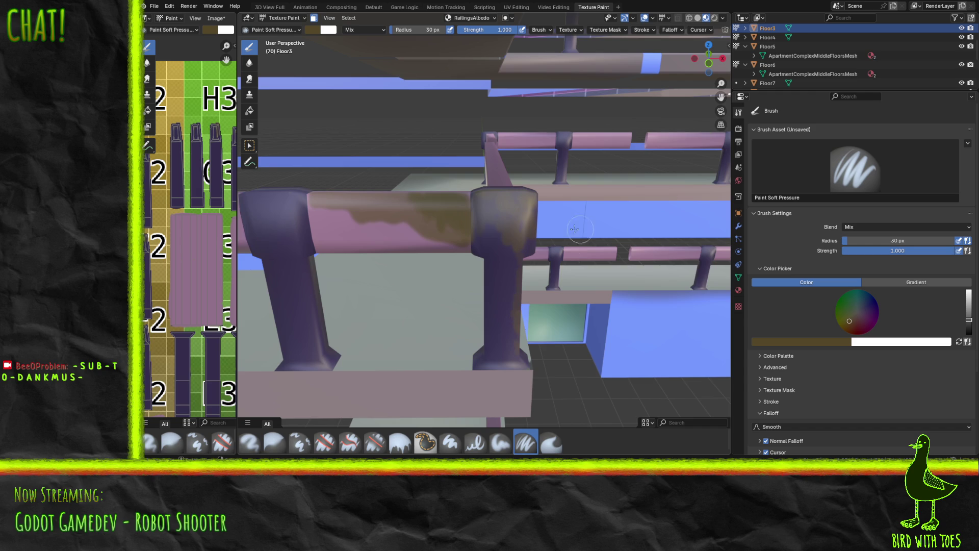
{"action": "middle_click_drag", "start_coordinate": [505, 281], "coordinate": [510, 292]}
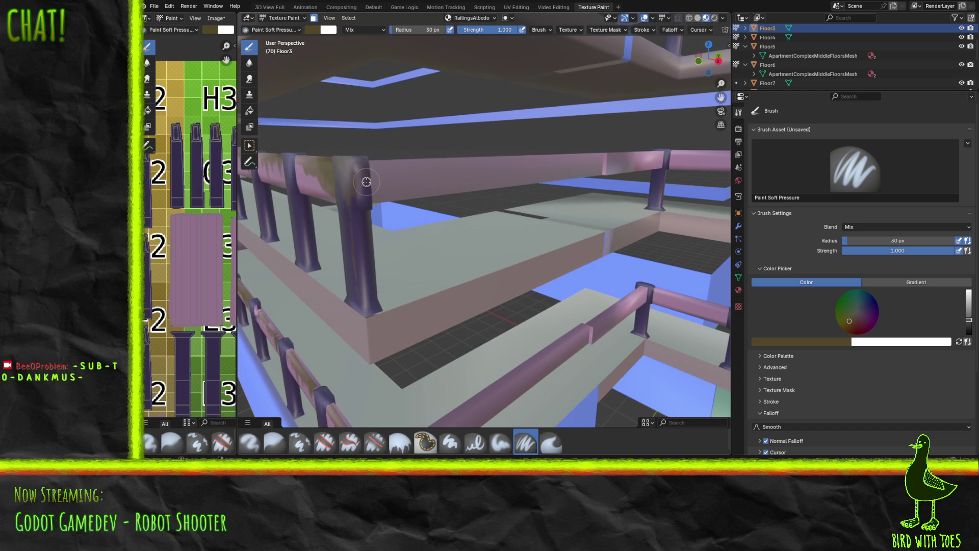
Streak brown grime down and up a railing post and darken the post top.
{"action": "mouse_move", "coordinate": [367, 187]}
{"action": "left_mouse_down"}
{"action": "mouse_move", "coordinate": [354, 204]}
{"action": "mouse_move", "coordinate": [361, 241]}
{"action": "left_mouse_up"}
{"action": "mouse_move", "coordinate": [363, 282]}
{"action": "left_mouse_down"}
{"action": "mouse_move", "coordinate": [355, 257]}
{"action": "mouse_move", "coordinate": [370, 201]}
{"action": "left_mouse_up"}
{"action": "mouse_move", "coordinate": [360, 168]}
{"action": "left_mouse_down"}
{"action": "mouse_move", "coordinate": [360, 159]}
{"action": "mouse_move", "coordinate": [373, 261]}
{"action": "left_mouse_up"}
Orbit and zoom the view to a new angle on the railings.
{"action": "mouse_move", "coordinate": [377, 279]}
{"action": "middle_mouse_down"}
{"action": "mouse_move", "coordinate": [438, 298]}
{"action": "mouse_move", "coordinate": [503, 295]}
{"action": "mouse_move", "coordinate": [431, 298]}
{"action": "middle_mouse_up"}
{"action": "scroll", "coordinate": [431, 298], "scroll_direction": "up", "scroll_amount": 2}
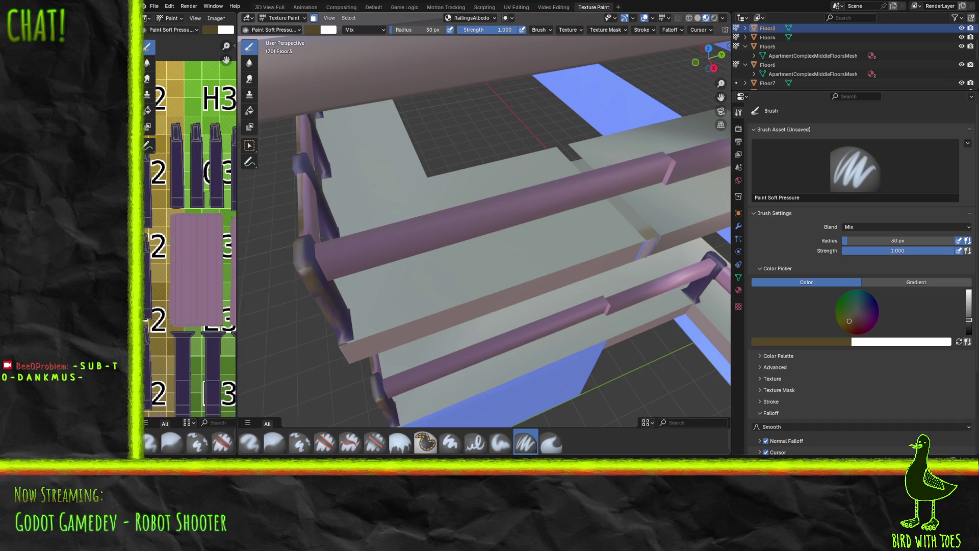
{"action": "scroll", "coordinate": [495, 270], "scroll_direction": "up", "scroll_amount": 5}
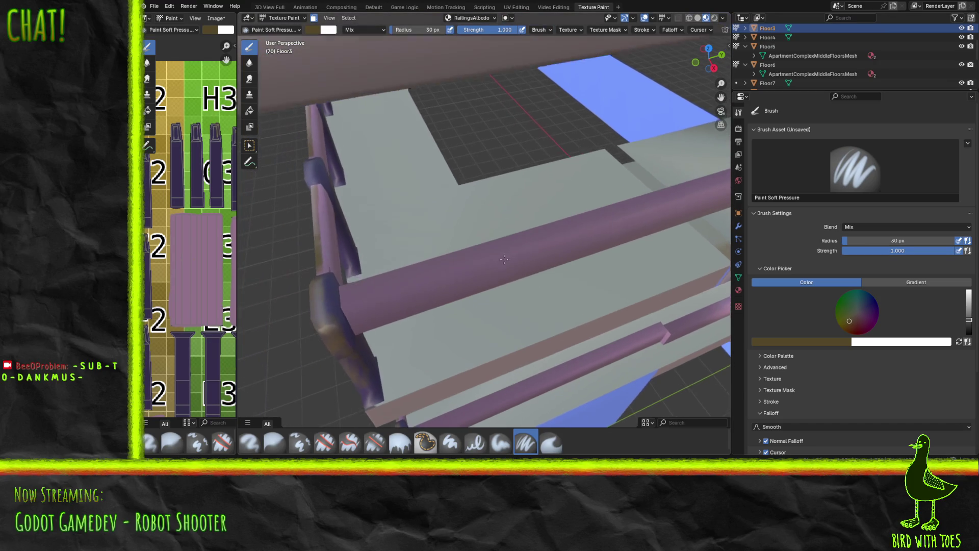
Orbit around the floor opening and pan to a close-up of the lower railing's corner post.
{"action": "mouse_move", "coordinate": [505, 264]}
{"action": "middle_mouse_down"}
{"action": "mouse_move", "coordinate": [549, 271]}
{"action": "mouse_move", "coordinate": [525, 269]}
{"action": "mouse_move", "coordinate": [538, 270]}
{"action": "mouse_move", "coordinate": [533, 222]}
{"action": "mouse_move", "coordinate": [522, 262]}
{"action": "middle_mouse_up"}
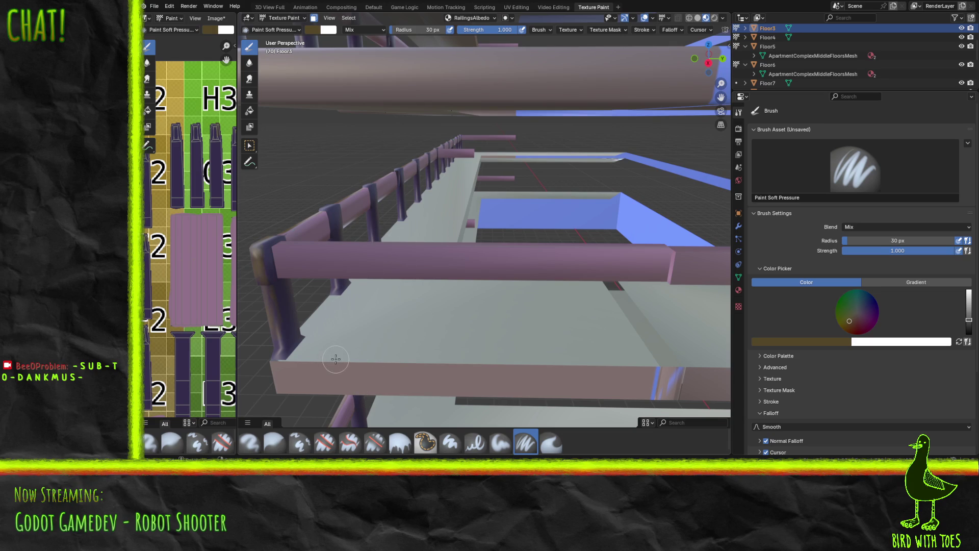
{"action": "mouse_move", "coordinate": [353, 330]}
{"action": "middle_mouse_down"}
{"action": "mouse_move", "coordinate": [392, 311]}
{"action": "mouse_move", "coordinate": [412, 322]}
{"action": "middle_mouse_up"}
{"action": "mouse_move", "coordinate": [438, 352]}
{"action": "middle_mouse_down"}
{"action": "mouse_move", "coordinate": [456, 329]}
{"action": "mouse_move", "coordinate": [318, 321]}
{"action": "middle_mouse_up"}
{"action": "middle_click_drag", "start_coordinate": [426, 320], "coordinate": [438, 311]}
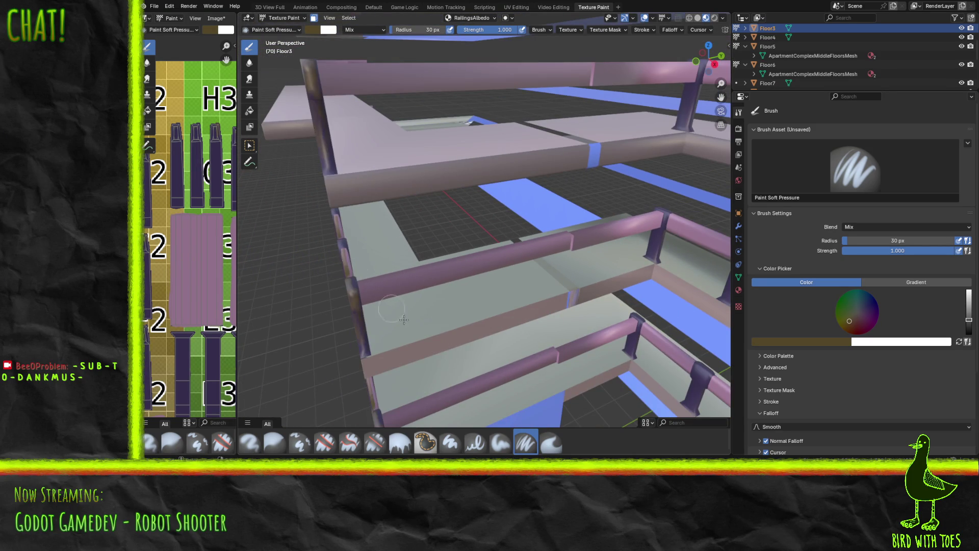
{"action": "mouse_move", "coordinate": [434, 341]}
{"action": "middle_mouse_down"}
{"action": "mouse_move", "coordinate": [611, 317]}
{"action": "mouse_move", "coordinate": [506, 340]}
{"action": "middle_mouse_up"}
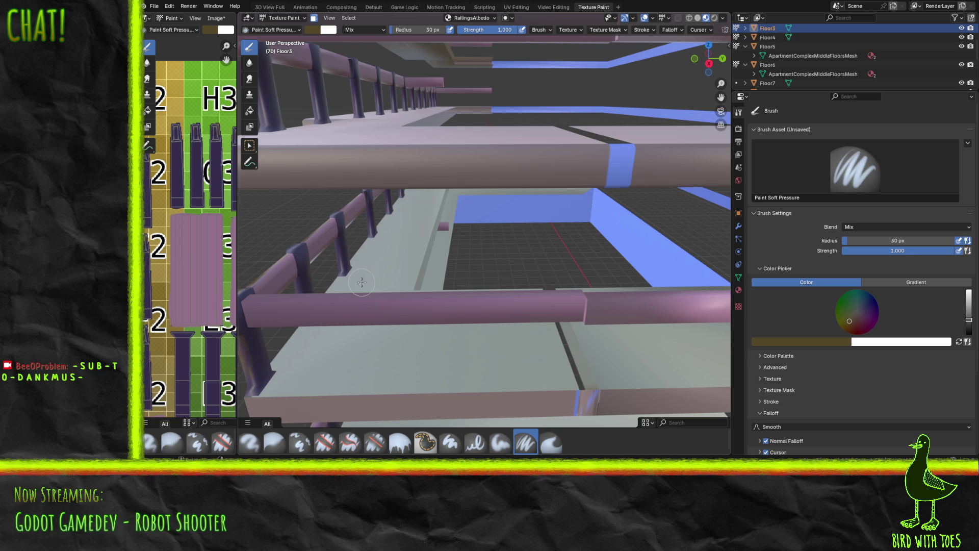
{"action": "mouse_move", "coordinate": [356, 280]}
{"action": "middle_mouse_down"}
{"action": "mouse_move", "coordinate": [398, 274]}
{"action": "mouse_move", "coordinate": [337, 270]}
{"action": "middle_mouse_up"}
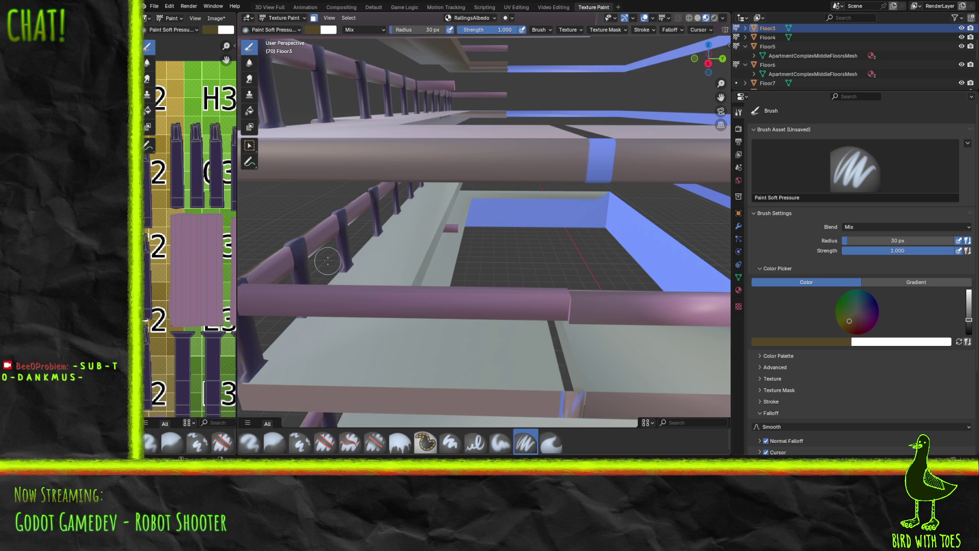
{"action": "mouse_move", "coordinate": [368, 318]}
{"action": "middle_mouse_down"}
{"action": "mouse_move", "coordinate": [442, 334]}
{"action": "mouse_move", "coordinate": [431, 340]}
{"action": "middle_mouse_up"}
{"action": "mouse_move", "coordinate": [497, 308]}
{"action": "middle_mouse_down", "text": "shift"}
{"action": "mouse_move", "coordinate": [519, 332]}
{"action": "mouse_move", "coordinate": [634, 349]}
{"action": "mouse_move", "coordinate": [575, 343]}
{"action": "mouse_move", "coordinate": [560, 328]}
{"action": "middle_mouse_up", "text": "shift"}
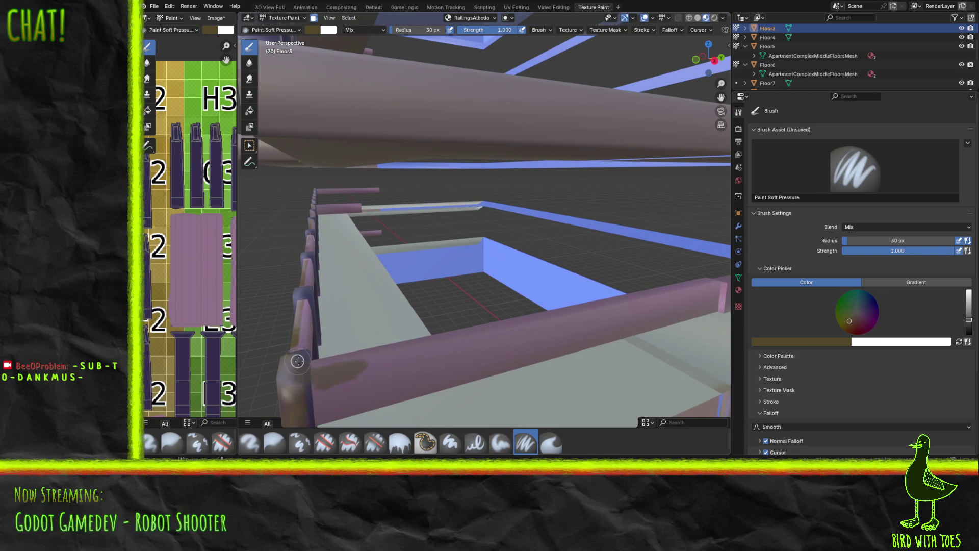
Paint a brown grime stroke along the lower rail by the corner post, then orbit close to a pink rail.
{"action": "left_click_drag", "start_coordinate": [339, 379], "coordinate": [335, 386]}
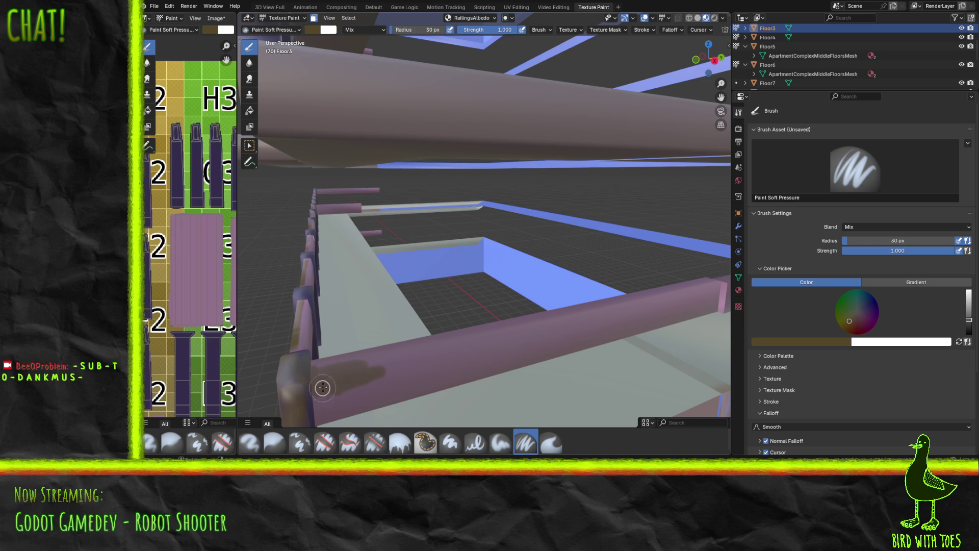
{"action": "mouse_move", "coordinate": [338, 395]}
{"action": "left_mouse_down"}
{"action": "mouse_move", "coordinate": [439, 352]}
{"action": "mouse_move", "coordinate": [416, 354]}
{"action": "left_mouse_up"}
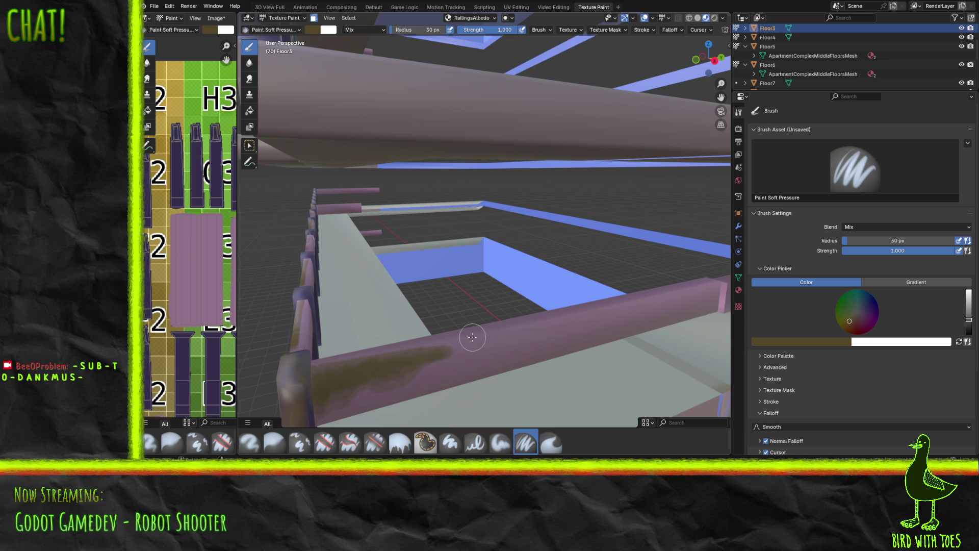
{"action": "mouse_move", "coordinate": [473, 268]}
{"action": "middle_mouse_down"}
{"action": "mouse_move", "coordinate": [497, 258]}
{"action": "mouse_move", "coordinate": [552, 266]}
{"action": "mouse_move", "coordinate": [406, 239]}
{"action": "mouse_move", "coordinate": [525, 258]}
{"action": "mouse_move", "coordinate": [434, 245]}
{"action": "mouse_move", "coordinate": [397, 214]}
{"action": "mouse_move", "coordinate": [485, 245]}
{"action": "mouse_move", "coordinate": [463, 271]}
{"action": "mouse_move", "coordinate": [434, 265]}
{"action": "mouse_move", "coordinate": [443, 274]}
{"action": "middle_mouse_up"}
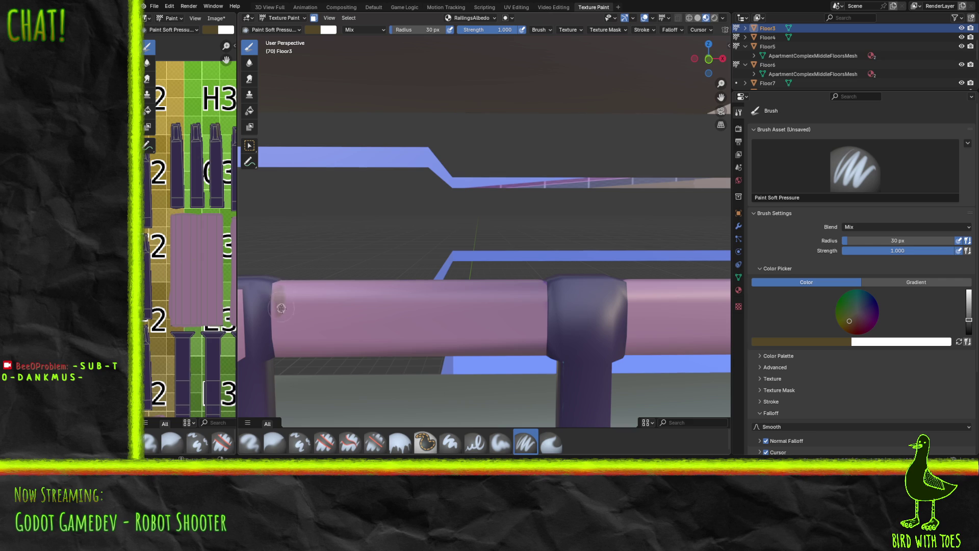
Paint grime at the pink rail's left end, undoing the first stroke and adding a downward streak.
{"action": "mouse_move", "coordinate": [294, 301]}
{"action": "left_mouse_down"}
{"action": "mouse_move", "coordinate": [324, 292]}
{"action": "mouse_move", "coordinate": [445, 301]}
{"action": "mouse_move", "coordinate": [326, 304]}
{"action": "mouse_move", "coordinate": [337, 320]}
{"action": "mouse_move", "coordinate": [290, 311]}
{"action": "left_mouse_up"}
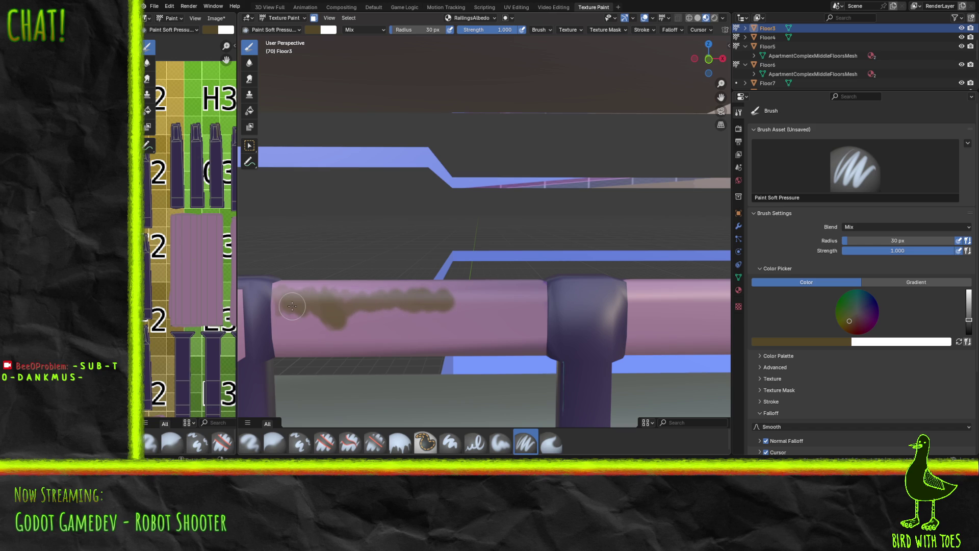
{"action": "key", "text": "ctrl+z"}
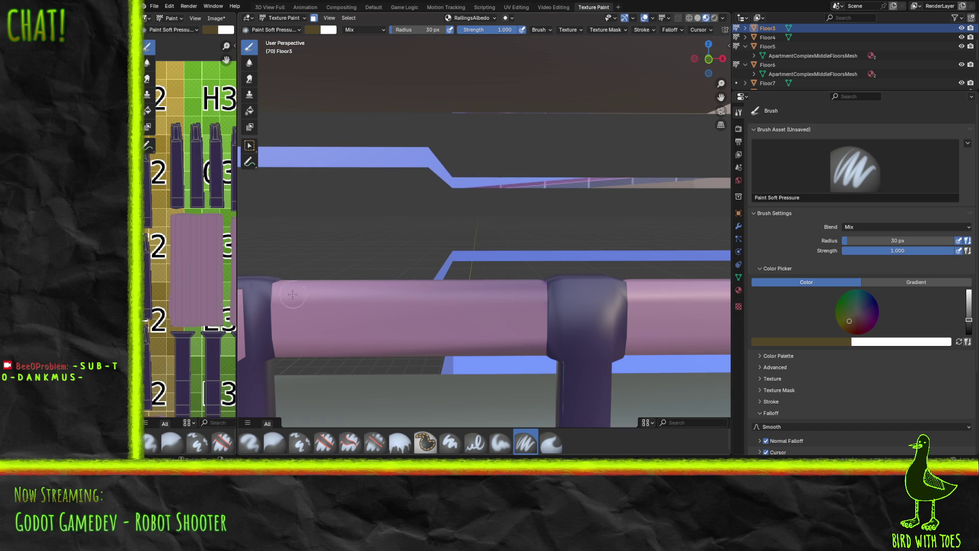
{"action": "left_click_drag", "start_coordinate": [284, 312], "coordinate": [280, 310]}
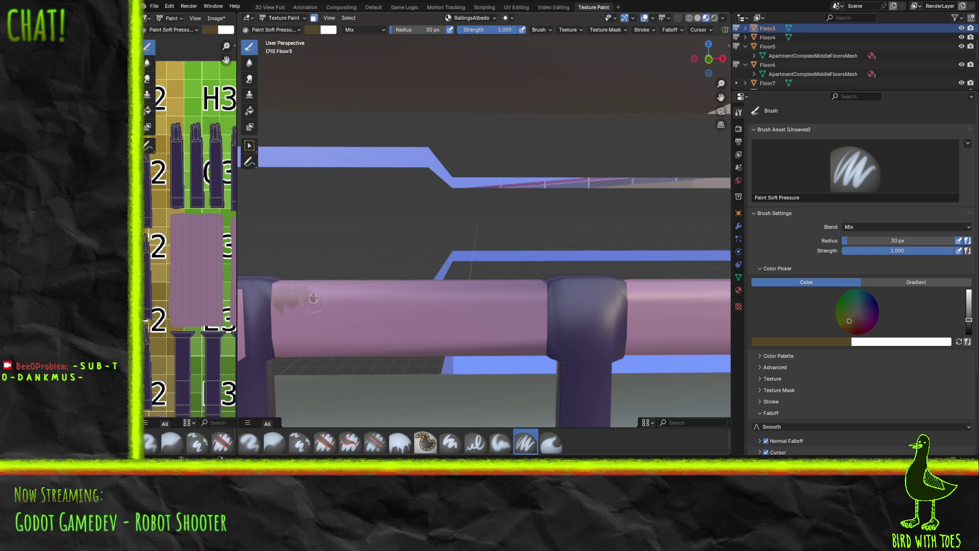
{"action": "mouse_move", "coordinate": [321, 310]}
{"action": "left_mouse_down"}
{"action": "mouse_move", "coordinate": [328, 326]}
{"action": "mouse_move", "coordinate": [335, 292]}
{"action": "left_mouse_up"}
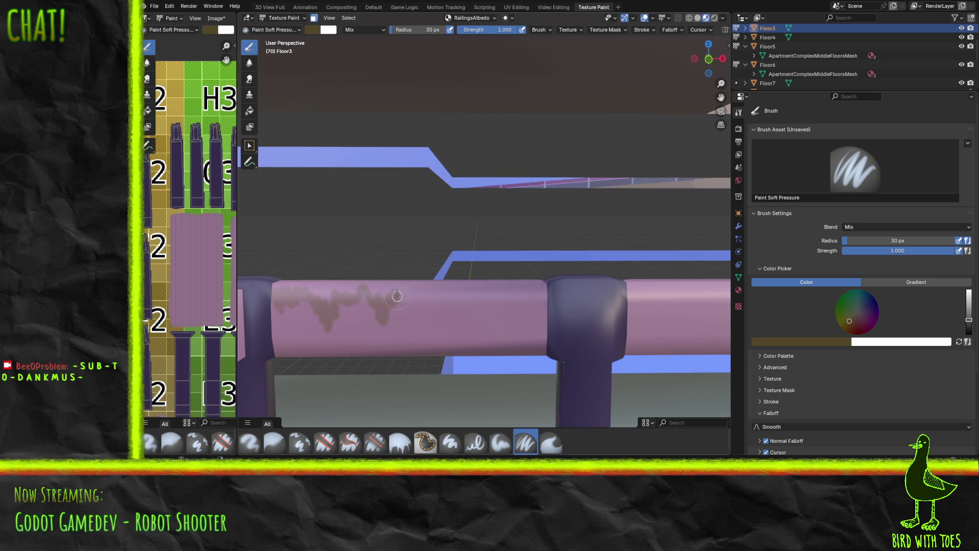
Add brown drips near the post and a faint band along the rail's whole top edge.
{"action": "mouse_move", "coordinate": [443, 302]}
{"action": "left_mouse_down"}
{"action": "mouse_move", "coordinate": [457, 291]}
{"action": "mouse_move", "coordinate": [473, 336]}
{"action": "mouse_move", "coordinate": [471, 300]}
{"action": "left_mouse_up"}
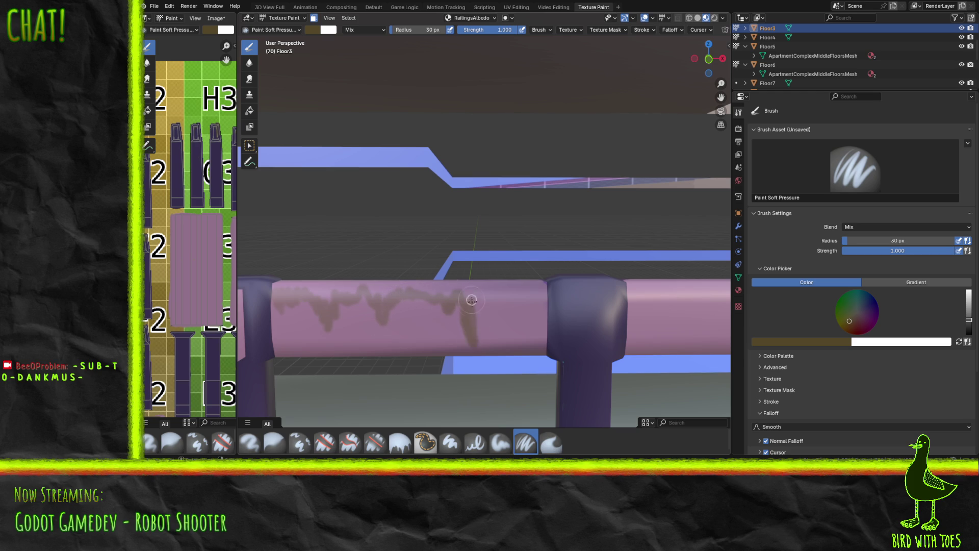
{"action": "mouse_move", "coordinate": [477, 334]}
{"action": "left_mouse_down"}
{"action": "mouse_move", "coordinate": [474, 311]}
{"action": "mouse_move", "coordinate": [485, 301]}
{"action": "left_mouse_up"}
{"action": "mouse_move", "coordinate": [528, 288]}
{"action": "left_mouse_down"}
{"action": "mouse_move", "coordinate": [540, 288]}
{"action": "mouse_move", "coordinate": [494, 290]}
{"action": "left_mouse_up"}
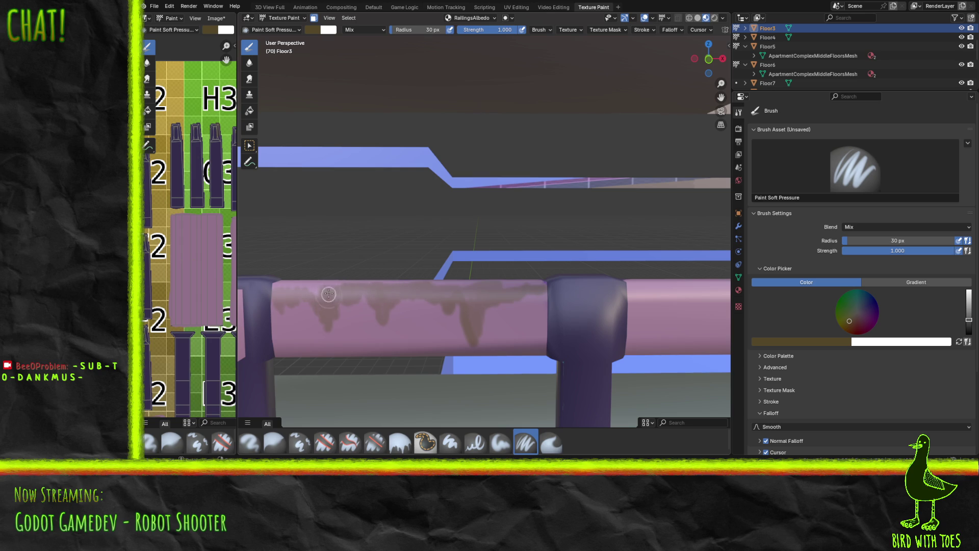
{"action": "mouse_move", "coordinate": [323, 297]}
{"action": "left_mouse_down"}
{"action": "mouse_move", "coordinate": [275, 285]}
{"action": "mouse_move", "coordinate": [344, 287]}
{"action": "left_mouse_up"}
{"action": "left_click_drag", "start_coordinate": [281, 292], "coordinate": [537, 285]}
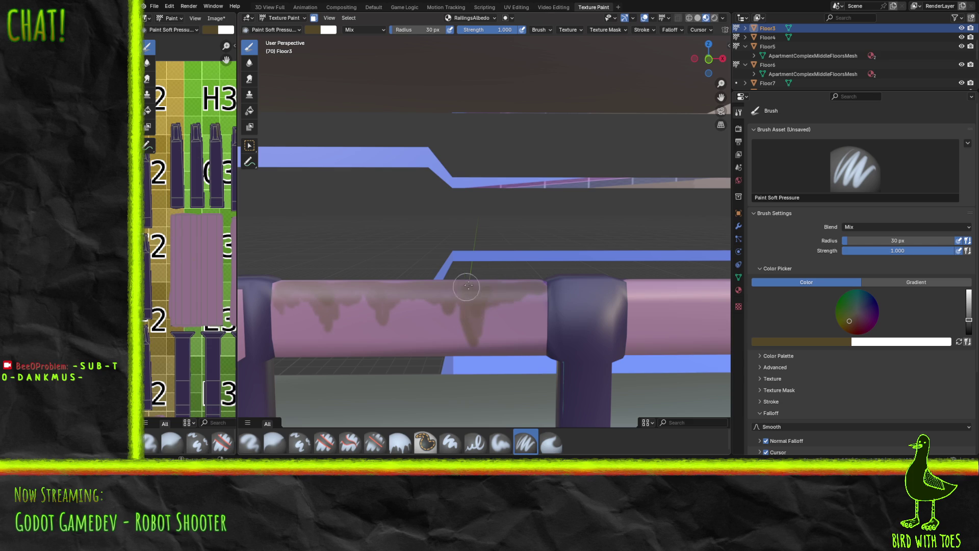
{"action": "mouse_move", "coordinate": [461, 301]}
{"action": "left_mouse_down"}
{"action": "mouse_move", "coordinate": [475, 304]}
{"action": "mouse_move", "coordinate": [459, 284]}
{"action": "left_mouse_up"}
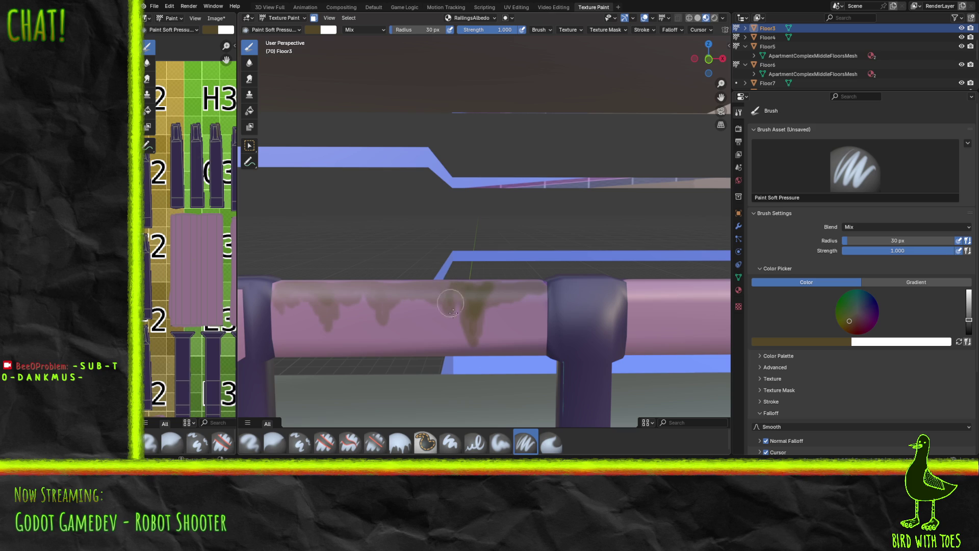
{"action": "mouse_move", "coordinate": [393, 306]}
{"action": "middle_mouse_down"}
{"action": "mouse_move", "coordinate": [518, 311]}
{"action": "mouse_move", "coordinate": [453, 321]}
{"action": "mouse_move", "coordinate": [316, 317]}
{"action": "mouse_move", "coordinate": [346, 323]}
{"action": "mouse_move", "coordinate": [330, 323]}
{"action": "middle_mouse_up"}
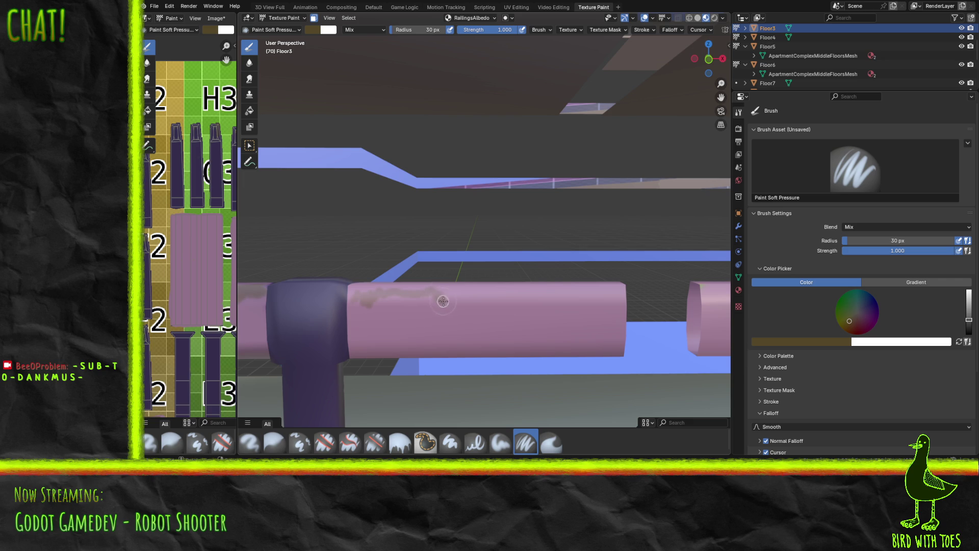
Brush brown grime along the rail top right of the post and dab a spot at its top-left.
{"action": "mouse_move", "coordinate": [456, 300]}
{"action": "left_mouse_down"}
{"action": "mouse_move", "coordinate": [626, 289]}
{"action": "mouse_move", "coordinate": [348, 295]}
{"action": "mouse_move", "coordinate": [352, 283]}
{"action": "mouse_move", "coordinate": [615, 278]}
{"action": "left_mouse_up"}
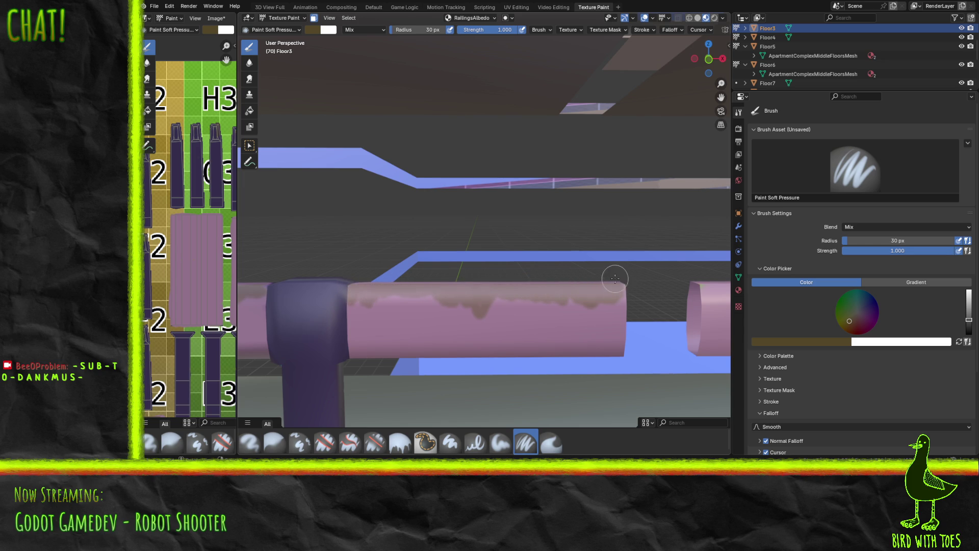
{"action": "left_click", "coordinate": [368, 292]}
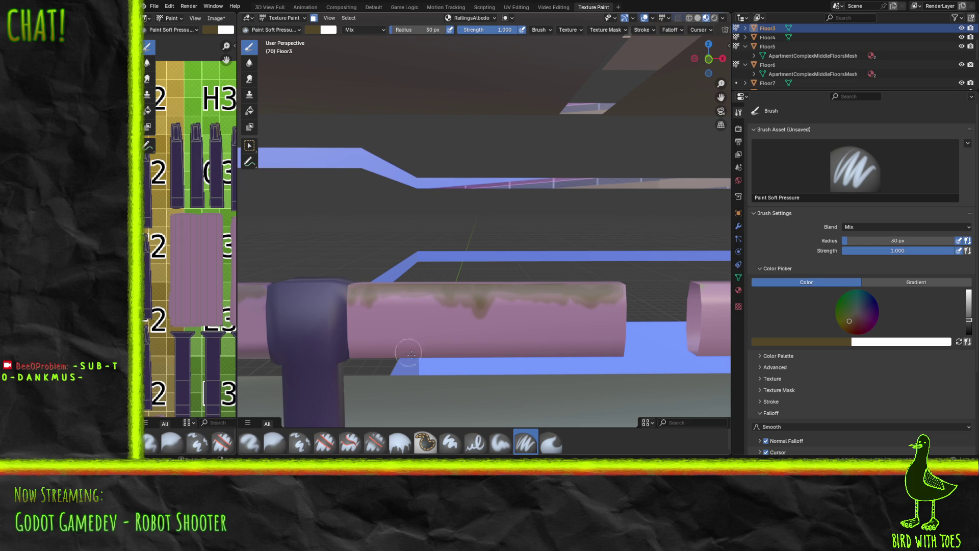
{"action": "mouse_move", "coordinate": [478, 284]}
{"action": "middle_mouse_down"}
{"action": "mouse_move", "coordinate": [319, 279]}
{"action": "mouse_move", "coordinate": [738, 271]}
{"action": "middle_mouse_up"}
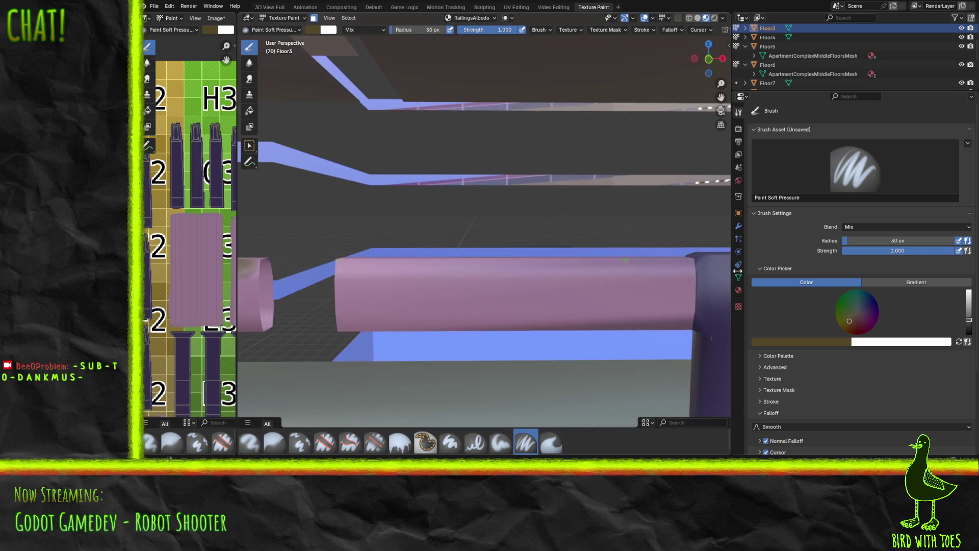
Paint a brown grime band along the upper edge of the next pink rail.
{"action": "mouse_move", "coordinate": [649, 260]}
{"action": "middle_mouse_down"}
{"action": "mouse_move", "coordinate": [275, 233]}
{"action": "mouse_move", "coordinate": [355, 246]}
{"action": "mouse_move", "coordinate": [264, 244]}
{"action": "mouse_move", "coordinate": [629, 245]}
{"action": "middle_mouse_up"}
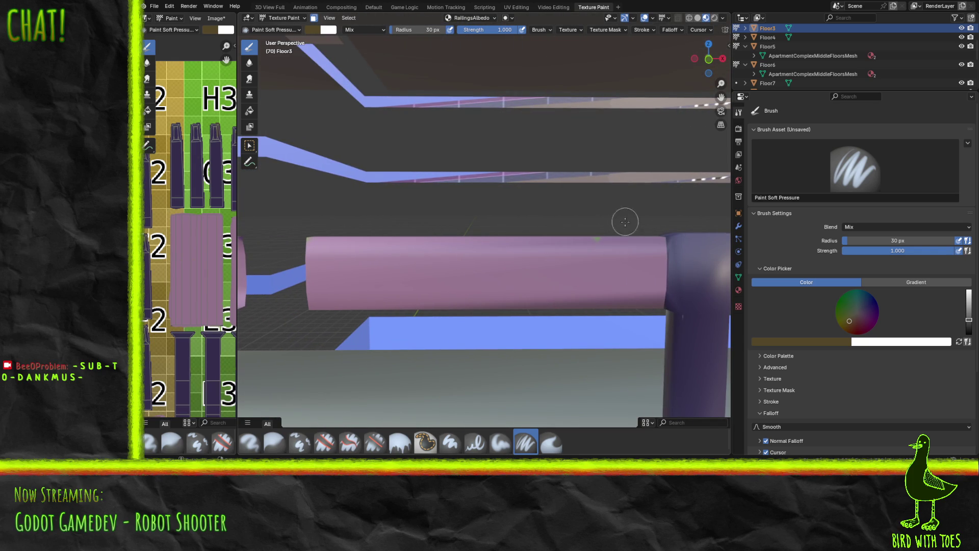
{"action": "mouse_move", "coordinate": [581, 240]}
{"action": "left_mouse_down"}
{"action": "mouse_move", "coordinate": [600, 241]}
{"action": "mouse_move", "coordinate": [490, 250]}
{"action": "mouse_move", "coordinate": [326, 240]}
{"action": "mouse_move", "coordinate": [636, 245]}
{"action": "mouse_move", "coordinate": [313, 242]}
{"action": "mouse_move", "coordinate": [390, 250]}
{"action": "left_mouse_up"}
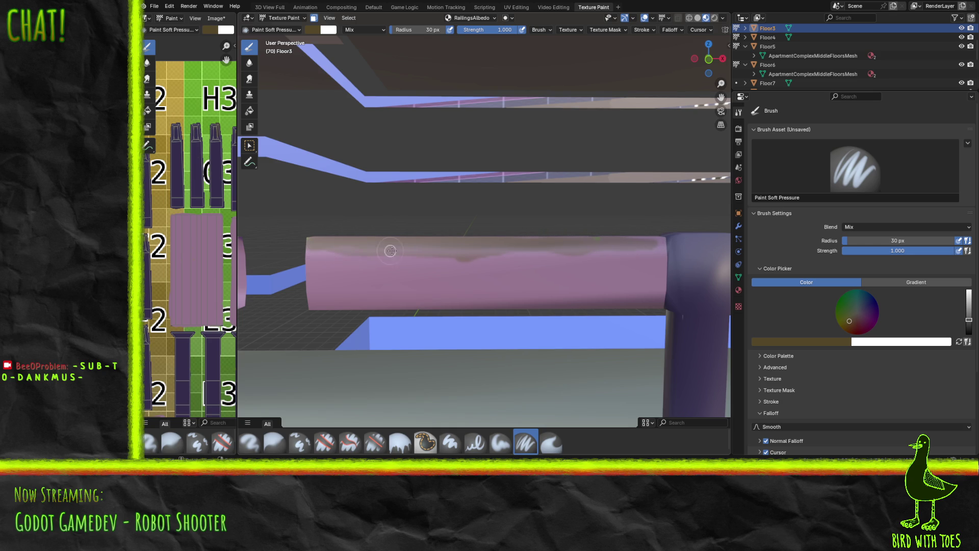
{"action": "left_click_drag", "start_coordinate": [454, 252], "coordinate": [634, 256]}
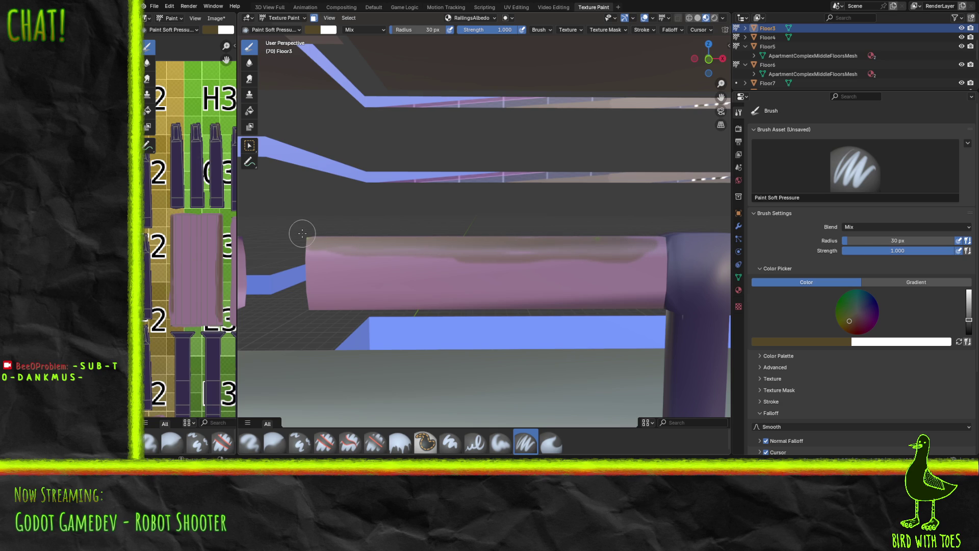
Add faint brownish grime at the rail's left end where it meets the post.
{"action": "mouse_move", "coordinate": [456, 265]}
{"action": "middle_mouse_down"}
{"action": "mouse_move", "coordinate": [678, 265]}
{"action": "mouse_move", "coordinate": [645, 268]}
{"action": "middle_mouse_up"}
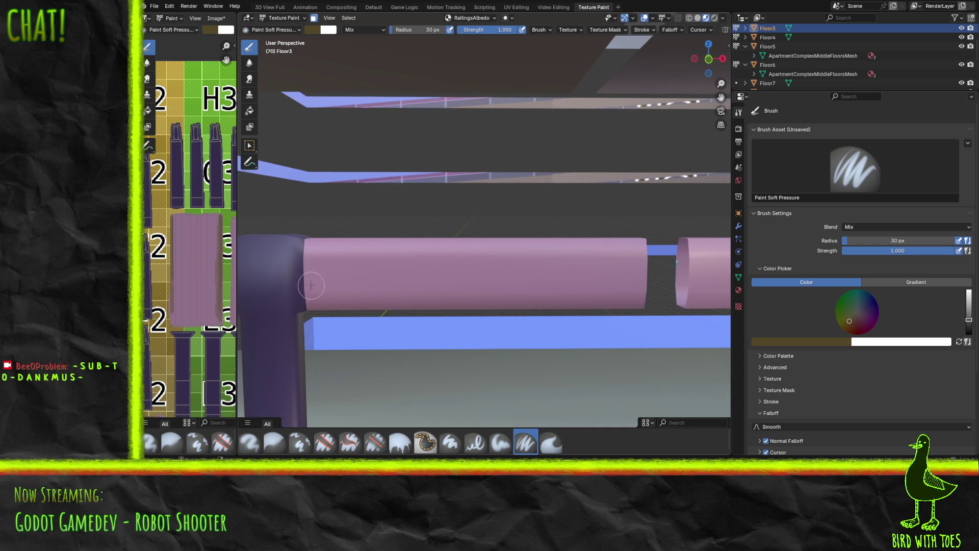
{"action": "left_click_drag", "start_coordinate": [306, 282], "coordinate": [322, 259]}
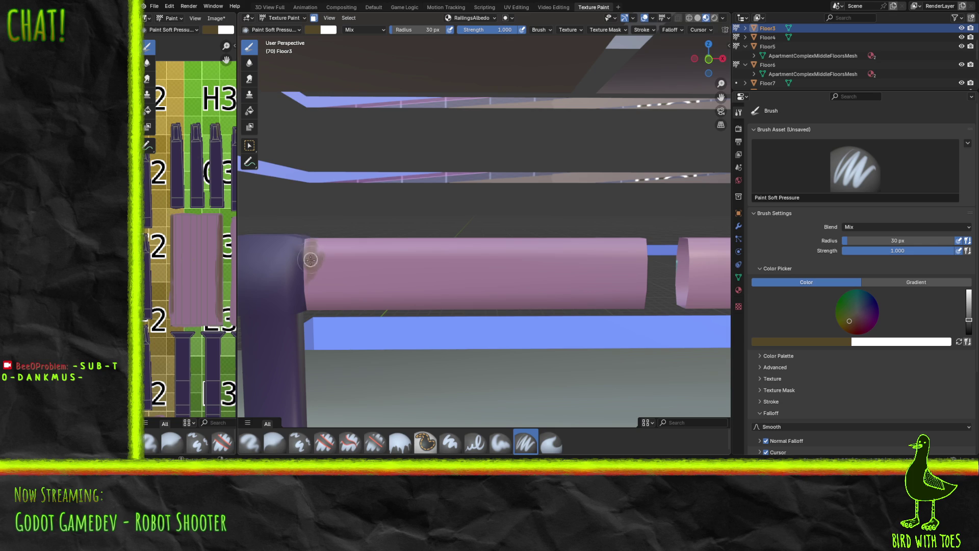
{"action": "mouse_move", "coordinate": [314, 248]}
{"action": "left_mouse_down"}
{"action": "mouse_move", "coordinate": [332, 247]}
{"action": "mouse_move", "coordinate": [317, 262]}
{"action": "left_mouse_up"}
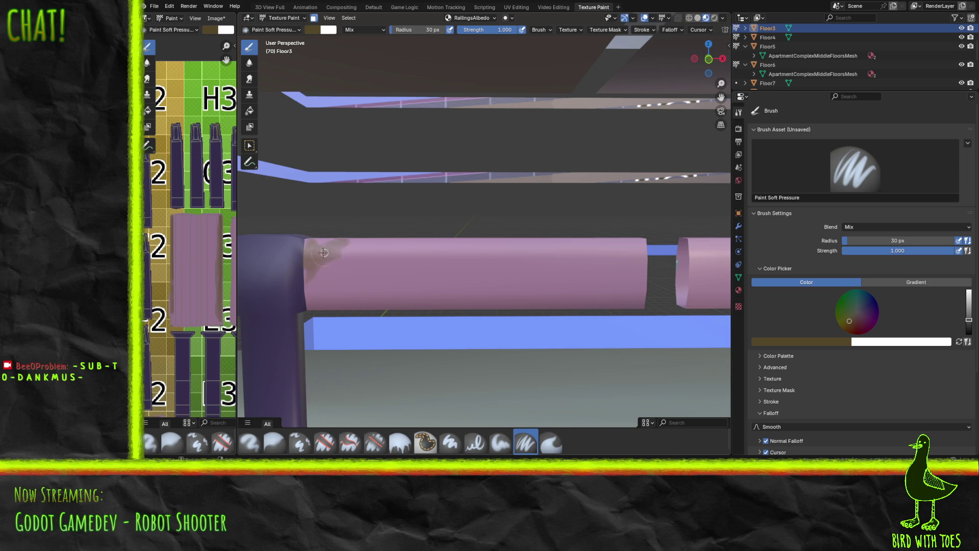
Build up greyish-brown grime with three strokes along the short rail top beside the corner post.
{"action": "mouse_move", "coordinate": [338, 249]}
{"action": "left_mouse_down"}
{"action": "mouse_move", "coordinate": [434, 247]}
{"action": "mouse_move", "coordinate": [327, 259]}
{"action": "left_mouse_up"}
{"action": "mouse_move", "coordinate": [407, 245]}
{"action": "left_mouse_down"}
{"action": "mouse_move", "coordinate": [638, 255]}
{"action": "mouse_move", "coordinate": [576, 244]}
{"action": "left_mouse_up"}
{"action": "mouse_move", "coordinate": [637, 244]}
{"action": "left_mouse_down"}
{"action": "mouse_move", "coordinate": [356, 240]}
{"action": "mouse_move", "coordinate": [642, 245]}
{"action": "mouse_move", "coordinate": [367, 240]}
{"action": "mouse_move", "coordinate": [308, 246]}
{"action": "mouse_move", "coordinate": [307, 261]}
{"action": "mouse_move", "coordinate": [313, 251]}
{"action": "mouse_move", "coordinate": [440, 224]}
{"action": "left_mouse_up"}
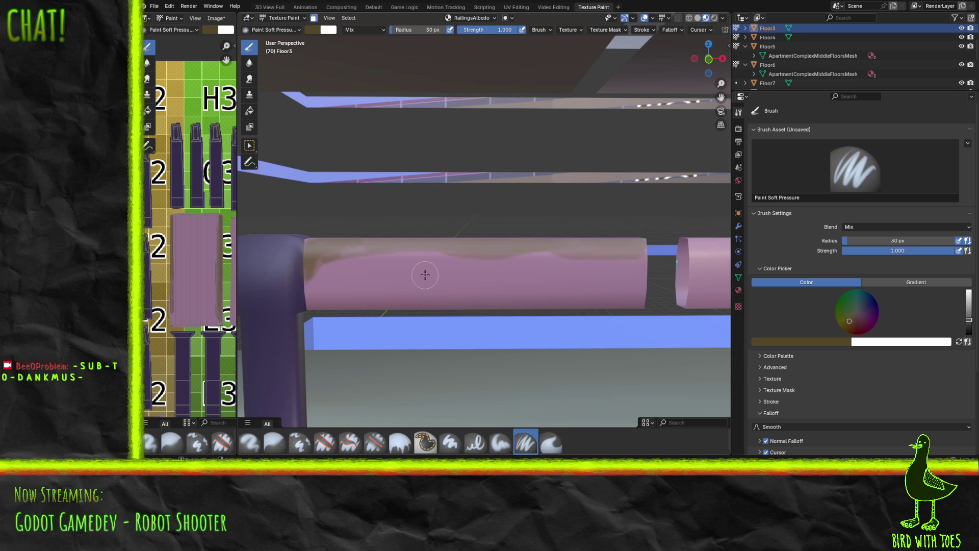
{"action": "middle_click_drag", "start_coordinate": [584, 257], "coordinate": [342, 278], "text": "shift"}
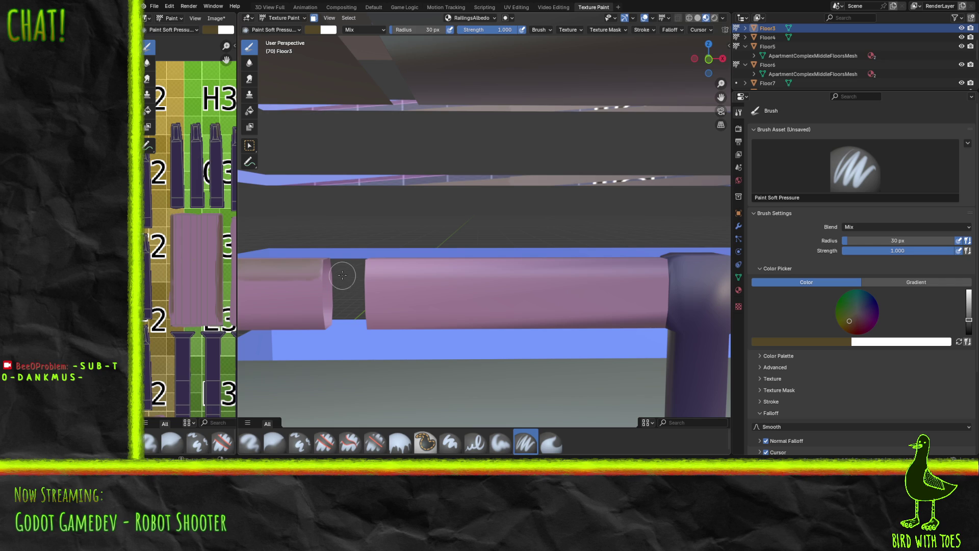
Set the brush radius to 40 px and paint soft dark grime strokes on the rail.
{"action": "mouse_move", "coordinate": [293, 291]}
{"action": "middle_mouse_down"}
{"action": "mouse_move", "coordinate": [723, 292]}
{"action": "mouse_move", "coordinate": [707, 296]}
{"action": "middle_mouse_up"}
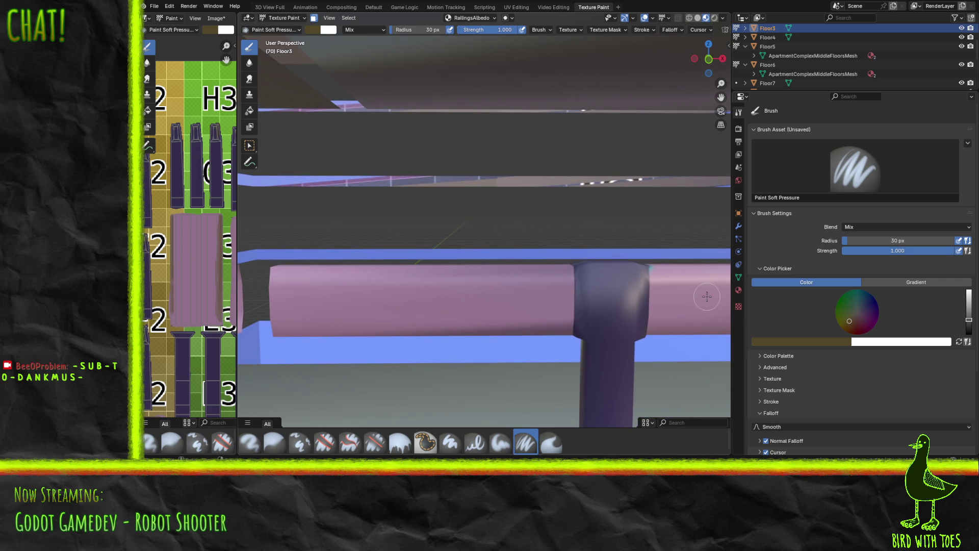
{"action": "left_click", "coordinate": [430, 30]}
{"action": "type", "text": "40"}
{"action": "mouse_move", "coordinate": [294, 276]}
{"action": "left_mouse_down"}
{"action": "mouse_move", "coordinate": [302, 282]}
{"action": "mouse_move", "coordinate": [286, 287]}
{"action": "mouse_move", "coordinate": [309, 294]}
{"action": "mouse_move", "coordinate": [327, 275]}
{"action": "mouse_move", "coordinate": [424, 277]}
{"action": "mouse_move", "coordinate": [329, 287]}
{"action": "mouse_move", "coordinate": [412, 276]}
{"action": "mouse_move", "coordinate": [286, 285]}
{"action": "mouse_move", "coordinate": [271, 272]}
{"action": "mouse_move", "coordinate": [327, 277]}
{"action": "left_mouse_up"}
{"action": "mouse_move", "coordinate": [420, 282]}
{"action": "left_mouse_down"}
{"action": "mouse_move", "coordinate": [456, 286]}
{"action": "mouse_move", "coordinate": [444, 282]}
{"action": "mouse_move", "coordinate": [489, 274]}
{"action": "mouse_move", "coordinate": [327, 272]}
{"action": "left_mouse_up"}
Streak grime along the rail top and save the painted RailingsAlbedo texture with Alt+S.
{"action": "left_click_drag", "start_coordinate": [388, 273], "coordinate": [544, 276]}
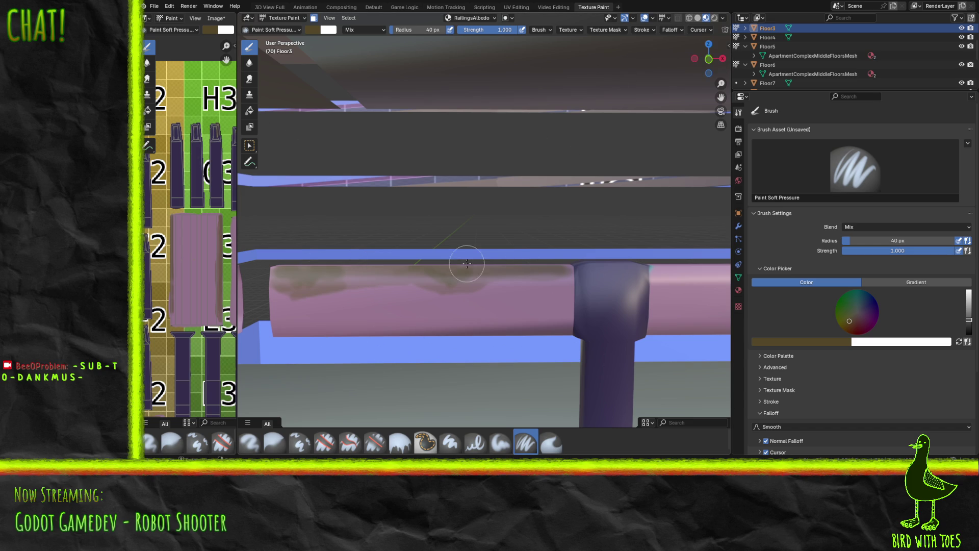
{"action": "key", "text": "alt+s"}
{"action": "mouse_move", "coordinate": [551, 268]}
{"action": "middle_mouse_down", "text": "shift"}
{"action": "mouse_move", "coordinate": [388, 252]}
{"action": "mouse_move", "coordinate": [525, 252]}
{"action": "mouse_move", "coordinate": [477, 260]}
{"action": "mouse_move", "coordinate": [290, 245]}
{"action": "middle_mouse_up", "text": "shift"}
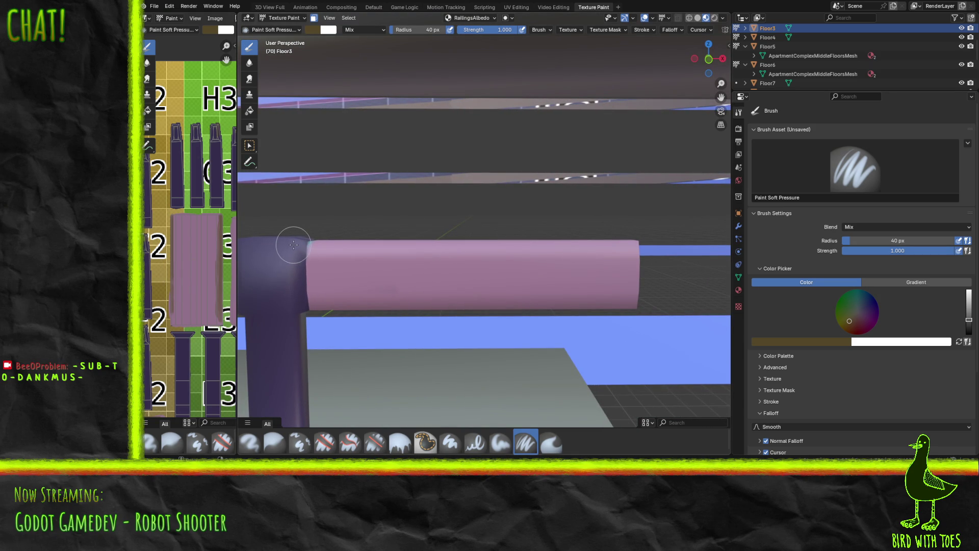
Darken the post's top corner at the joint and repaint the brown band along the rail top.
{"action": "mouse_move", "coordinate": [294, 245]}
{"action": "left_mouse_down"}
{"action": "mouse_move", "coordinate": [623, 244]}
{"action": "mouse_move", "coordinate": [400, 234]}
{"action": "mouse_move", "coordinate": [306, 250]}
{"action": "mouse_move", "coordinate": [631, 254]}
{"action": "mouse_move", "coordinate": [616, 245]}
{"action": "mouse_move", "coordinate": [306, 247]}
{"action": "mouse_move", "coordinate": [316, 236]}
{"action": "mouse_move", "coordinate": [258, 278]}
{"action": "mouse_move", "coordinate": [313, 264]}
{"action": "left_mouse_up"}
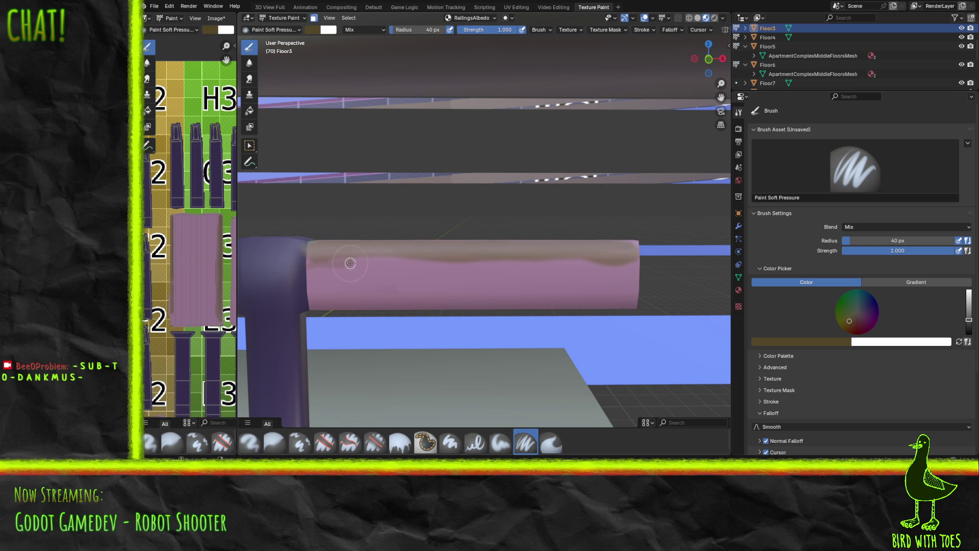
{"action": "mouse_move", "coordinate": [413, 266]}
{"action": "left_mouse_down"}
{"action": "mouse_move", "coordinate": [633, 269]}
{"action": "mouse_move", "coordinate": [526, 256]}
{"action": "mouse_move", "coordinate": [315, 255]}
{"action": "mouse_move", "coordinate": [596, 247]}
{"action": "mouse_move", "coordinate": [350, 244]}
{"action": "mouse_move", "coordinate": [324, 247]}
{"action": "mouse_move", "coordinate": [639, 246]}
{"action": "left_mouse_up"}
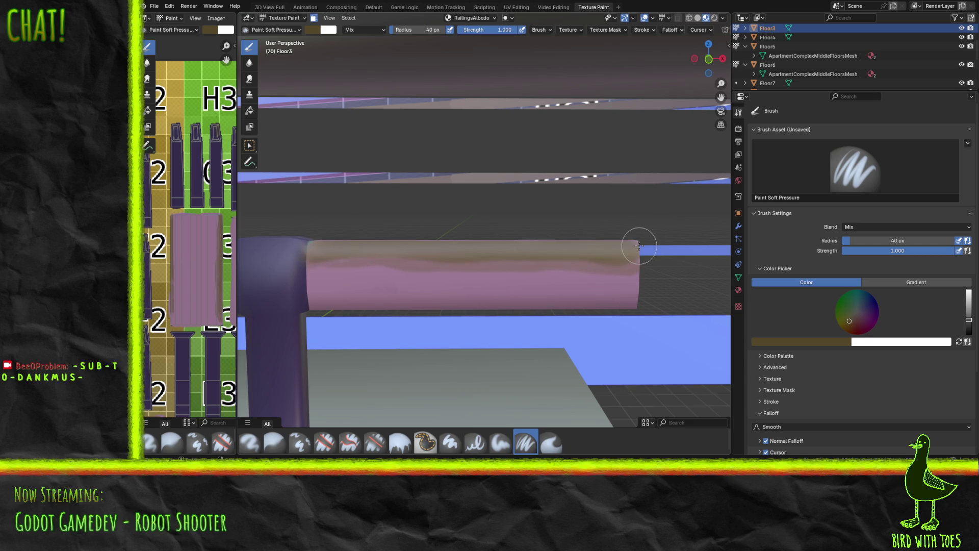
{"action": "mouse_move", "coordinate": [444, 291]}
{"action": "middle_mouse_down"}
{"action": "mouse_move", "coordinate": [696, 298]}
{"action": "mouse_move", "coordinate": [642, 306]}
{"action": "mouse_move", "coordinate": [679, 308]}
{"action": "mouse_move", "coordinate": [423, 314]}
{"action": "middle_mouse_up"}
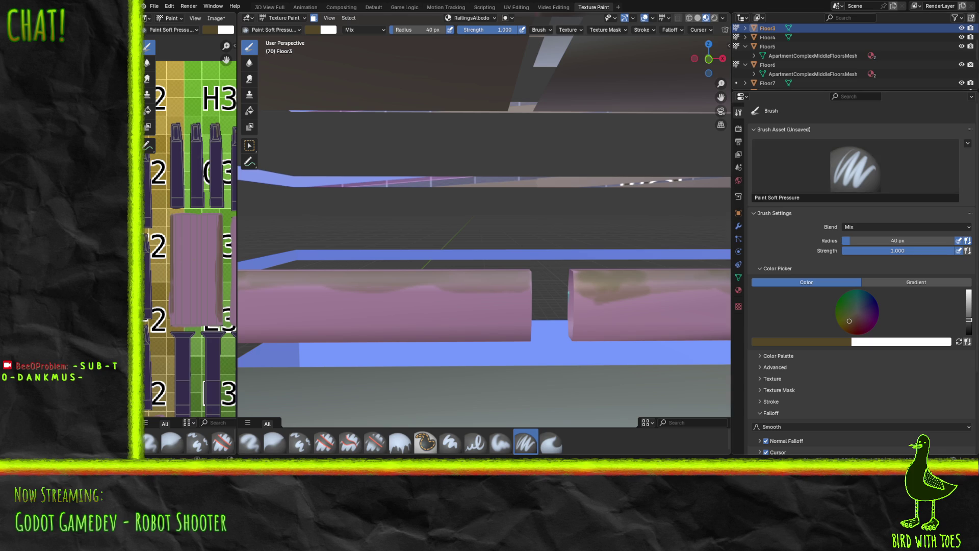
{"action": "mouse_move", "coordinate": [546, 238]}
{"action": "middle_mouse_down"}
{"action": "mouse_move", "coordinate": [510, 245]}
{"action": "mouse_move", "coordinate": [537, 226]}
{"action": "middle_mouse_up"}
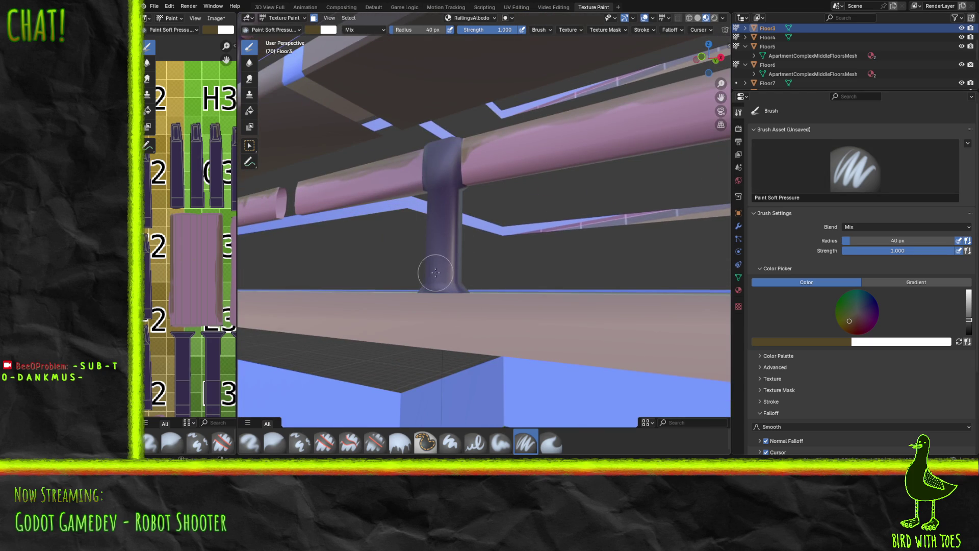
Switch to a near-white pink and paint a light highlight streak down the post, redoing one attempt.
{"action": "left_click_drag", "start_coordinate": [850, 317], "coordinate": [861, 315]}
{"action": "left_click_drag", "start_coordinate": [964, 329], "coordinate": [969, 292]}
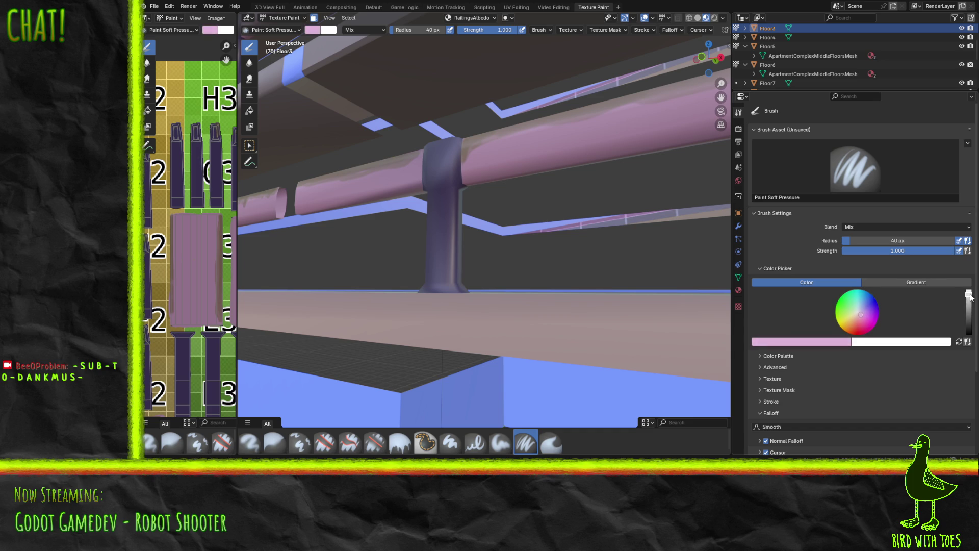
{"action": "left_click_drag", "start_coordinate": [858, 315], "coordinate": [859, 315]}
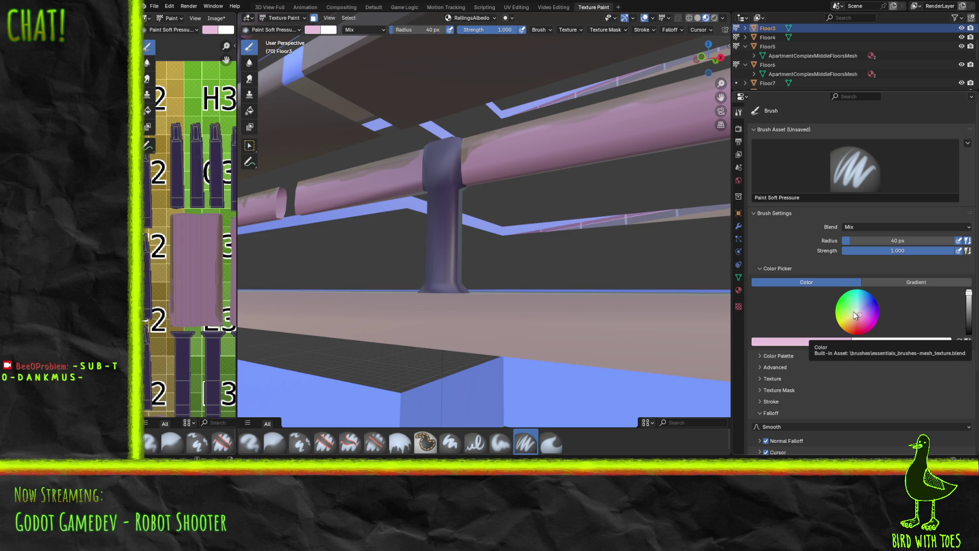
{"action": "left_click_drag", "start_coordinate": [448, 266], "coordinate": [468, 218]}
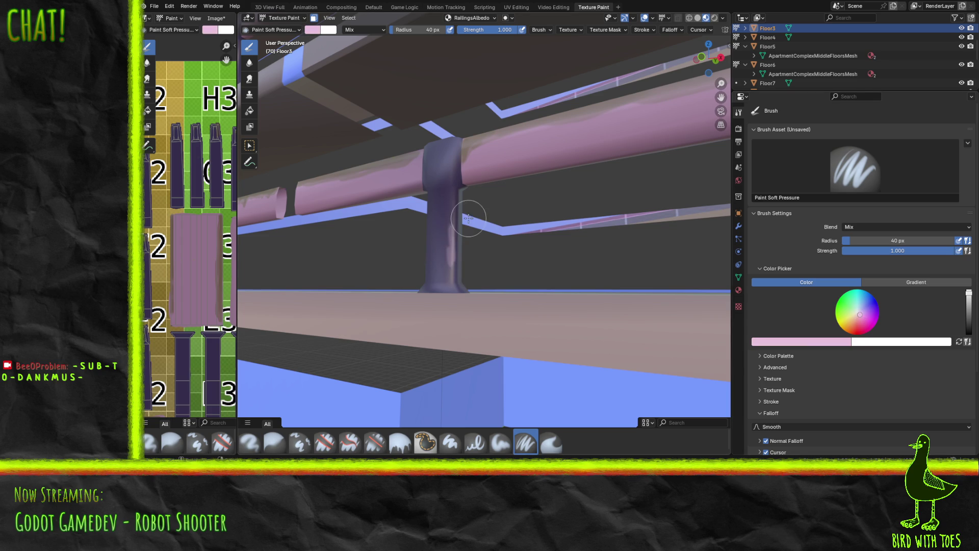
{"action": "key", "text": "ctrl+z"}
{"action": "left_click_drag", "start_coordinate": [857, 312], "coordinate": [858, 313]}
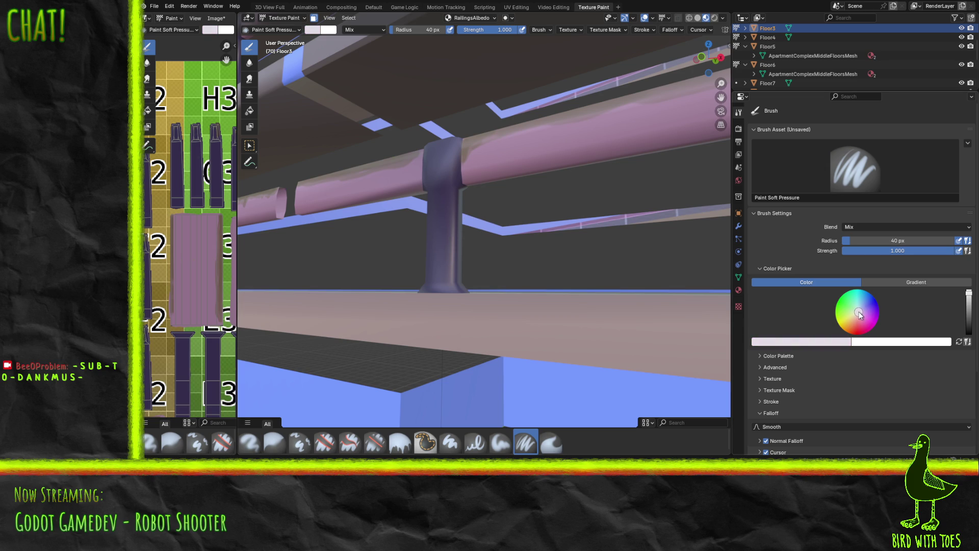
{"action": "mouse_move", "coordinate": [448, 219]}
{"action": "left_mouse_down"}
{"action": "mouse_move", "coordinate": [453, 264]}
{"action": "mouse_move", "coordinate": [451, 218]}
{"action": "left_mouse_up"}
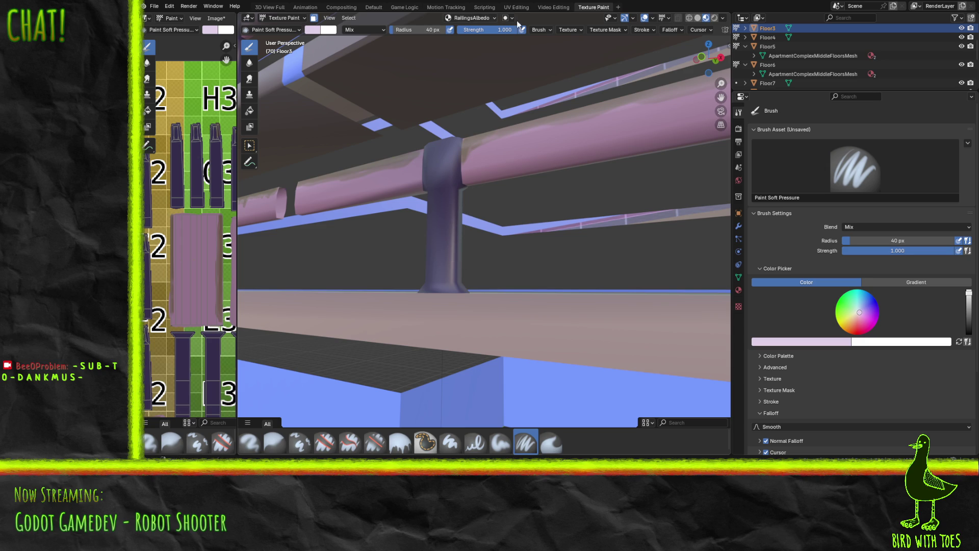
Set the brush strength to 0.5 and radius to 30 px.
{"action": "left_click", "coordinate": [502, 29]}
{"action": "type", "text": "0.500"}
{"action": "key", "text": "Return"}
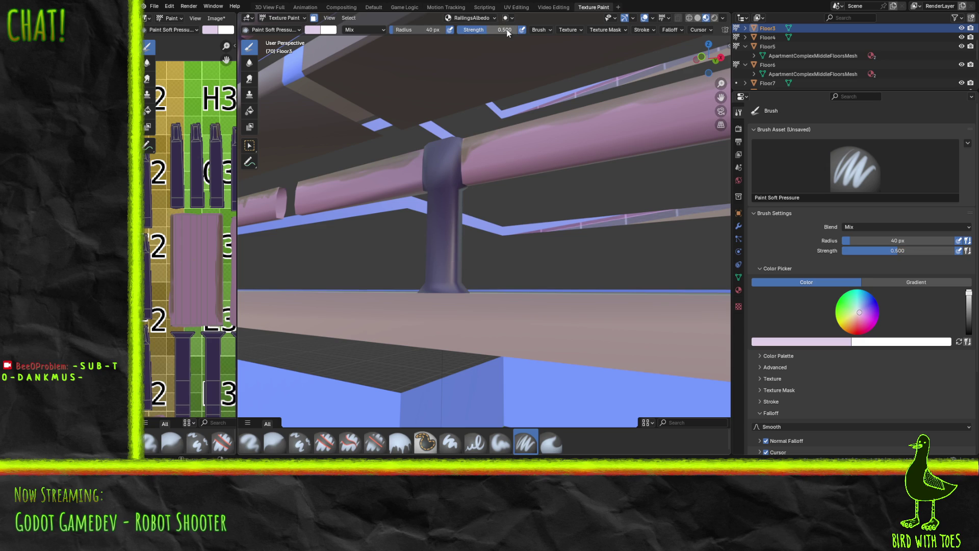
{"action": "left_click", "coordinate": [431, 26]}
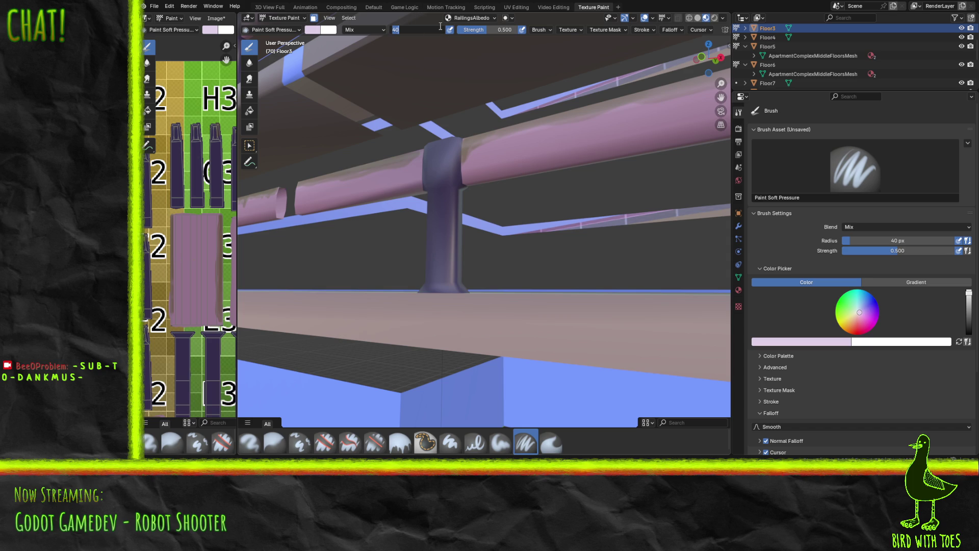
{"action": "type", "text": "30"}
{"action": "key", "text": "Return"}
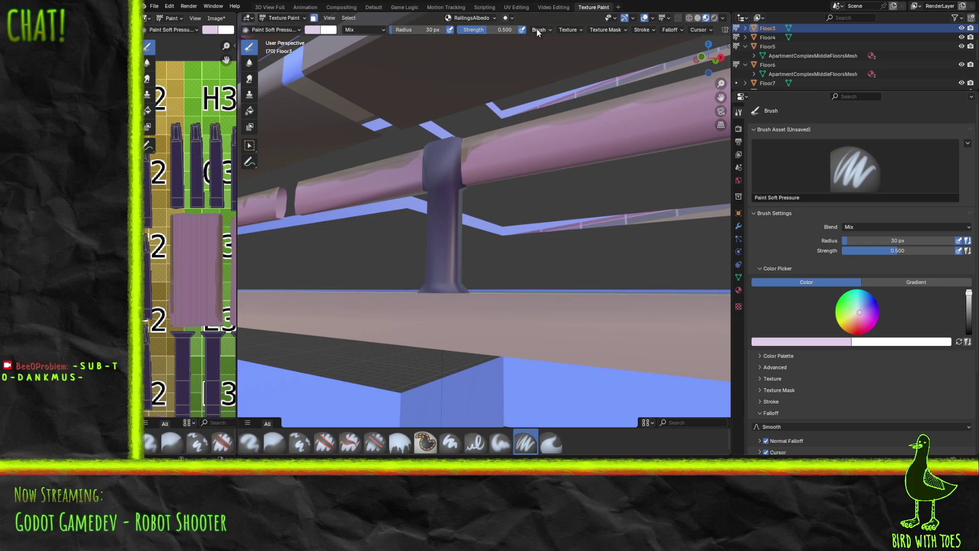
{"action": "middle_click_drag", "start_coordinate": [500, 258], "coordinate": [469, 248]}
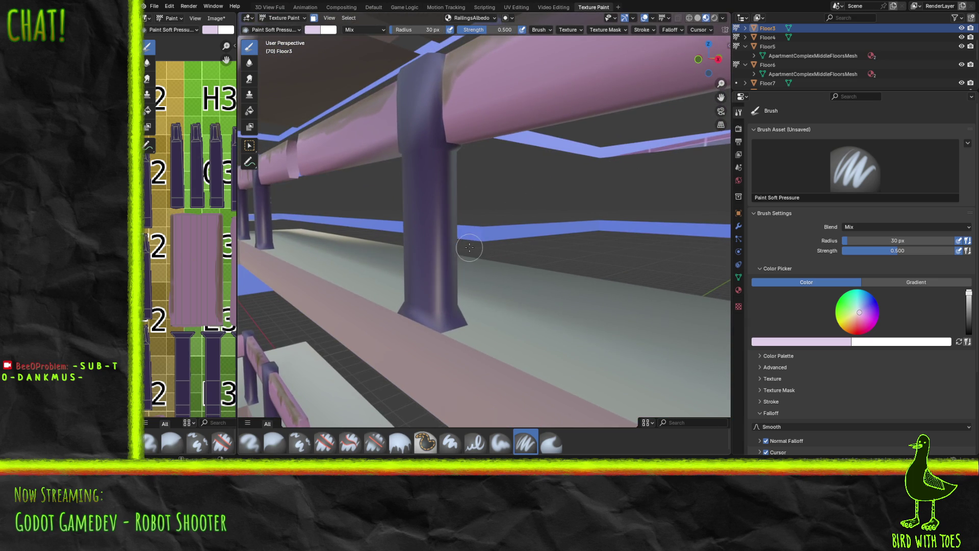
Paint pale pink highlight strokes up the purple railing post from its base, then save RailingsAlbedo.
{"action": "mouse_move", "coordinate": [429, 321]}
{"action": "left_mouse_down"}
{"action": "mouse_move", "coordinate": [438, 320]}
{"action": "mouse_move", "coordinate": [439, 152]}
{"action": "mouse_move", "coordinate": [414, 155]}
{"action": "mouse_move", "coordinate": [452, 164]}
{"action": "left_mouse_up"}
{"action": "mouse_move", "coordinate": [435, 265]}
{"action": "left_mouse_down"}
{"action": "mouse_move", "coordinate": [440, 285]}
{"action": "mouse_move", "coordinate": [440, 158]}
{"action": "mouse_move", "coordinate": [440, 305]}
{"action": "mouse_move", "coordinate": [435, 162]}
{"action": "left_mouse_up"}
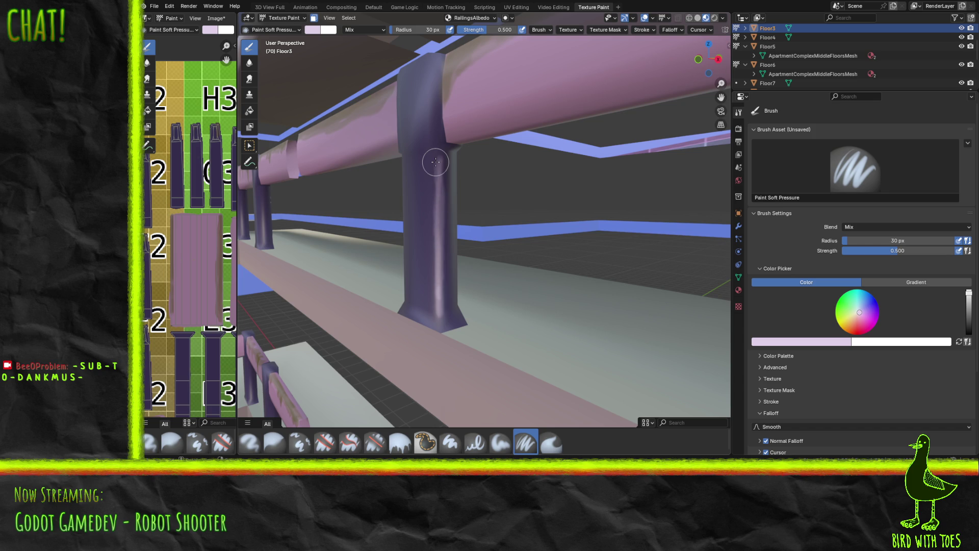
{"action": "mouse_move", "coordinate": [435, 162]}
{"action": "left_mouse_down"}
{"action": "mouse_move", "coordinate": [438, 148]}
{"action": "mouse_move", "coordinate": [472, 161]}
{"action": "left_mouse_up"}
{"action": "key", "text": "alt+s"}
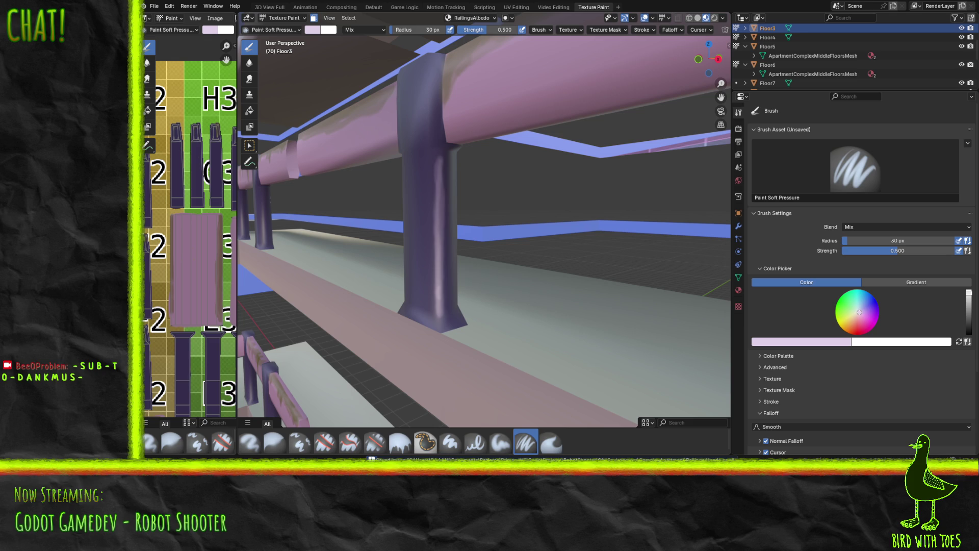
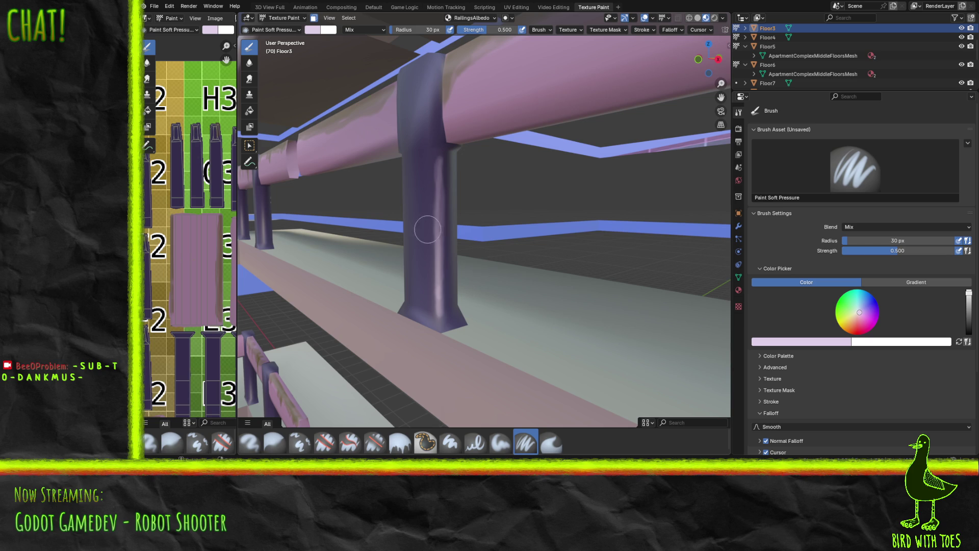
Orbit and zoom around the purple pillar for a close look at the two railings.
{"action": "scroll", "coordinate": [427, 228], "scroll_direction": "up", "scroll_amount": 2}
{"action": "mouse_move", "coordinate": [428, 228]}
{"action": "middle_mouse_down"}
{"action": "mouse_move", "coordinate": [376, 213]}
{"action": "mouse_move", "coordinate": [313, 212]}
{"action": "mouse_move", "coordinate": [290, 235]}
{"action": "middle_mouse_up"}
{"action": "scroll", "coordinate": [376, 213], "scroll_direction": "down", "scroll_amount": 3}
{"action": "scroll", "coordinate": [337, 274], "scroll_direction": "down", "scroll_amount": 6}
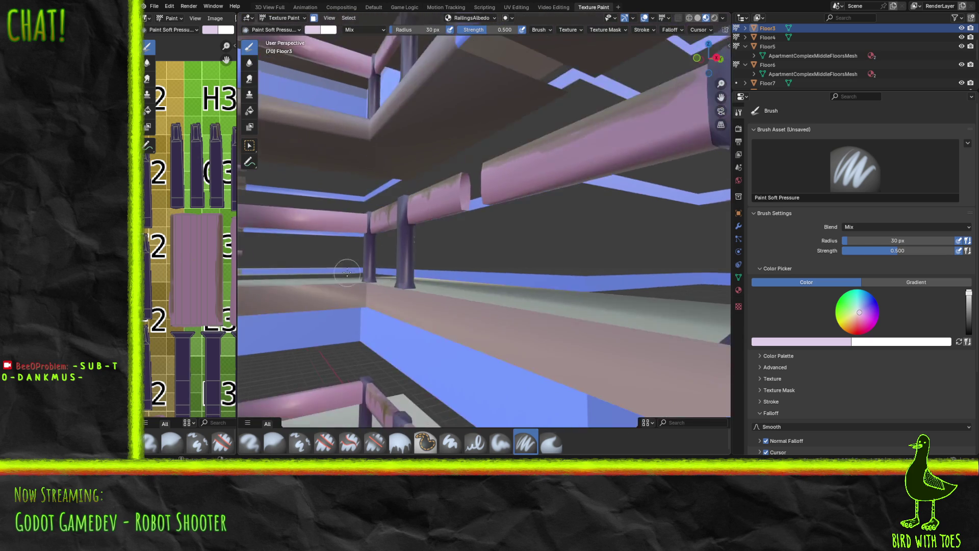
{"action": "mouse_move", "coordinate": [433, 268]}
{"action": "middle_mouse_down"}
{"action": "mouse_move", "coordinate": [388, 255]}
{"action": "mouse_move", "coordinate": [335, 192]}
{"action": "mouse_move", "coordinate": [373, 193]}
{"action": "mouse_move", "coordinate": [404, 210]}
{"action": "mouse_move", "coordinate": [583, 210]}
{"action": "mouse_move", "coordinate": [478, 229]}
{"action": "middle_mouse_up"}
{"action": "scroll", "coordinate": [372, 228], "scroll_direction": "up", "scroll_amount": 3}
{"action": "scroll", "coordinate": [356, 204], "scroll_direction": "up", "scroll_amount": 1}
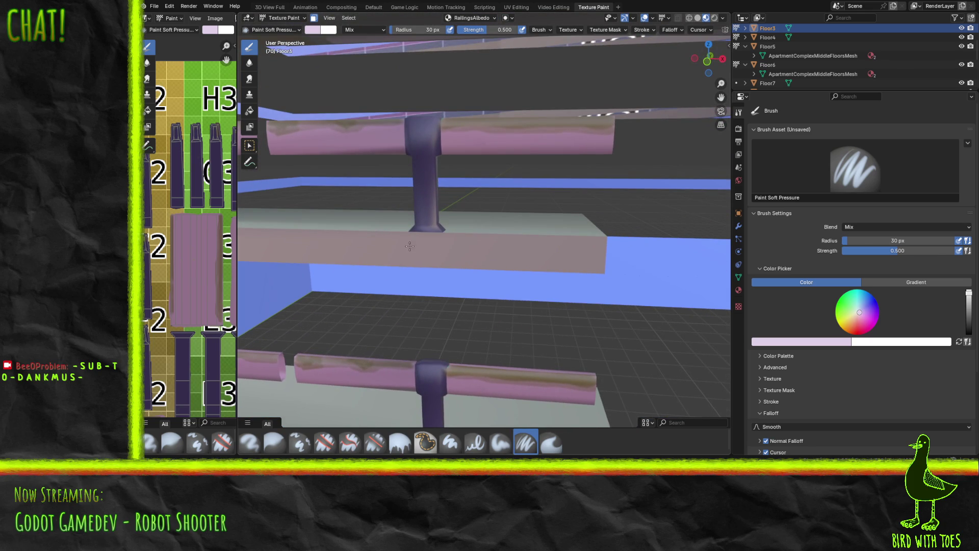
{"action": "scroll", "coordinate": [411, 244], "scroll_direction": "up", "scroll_amount": 4}
{"action": "scroll", "coordinate": [418, 240], "scroll_direction": "down", "scroll_amount": 3}
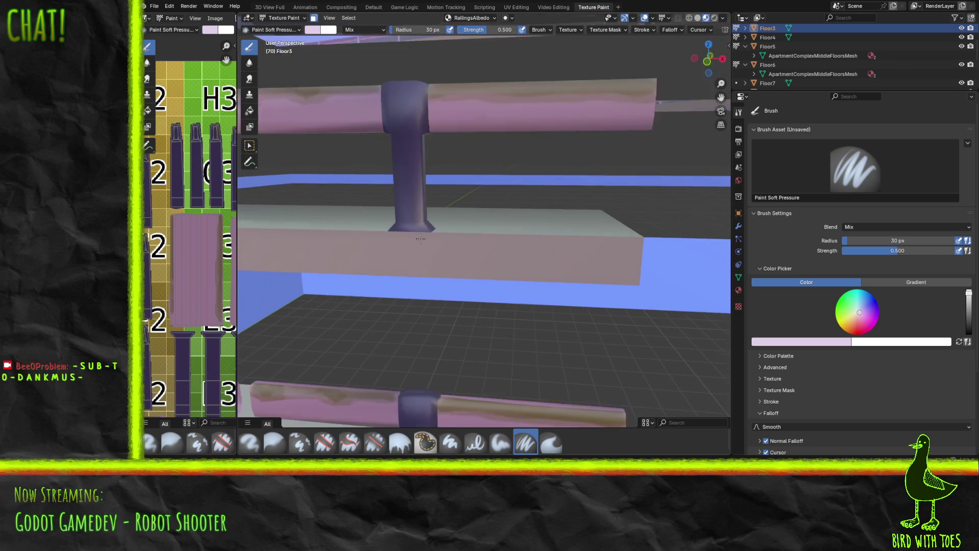
{"action": "scroll", "coordinate": [420, 239], "scroll_direction": "up", "scroll_amount": 1}
{"action": "scroll", "coordinate": [397, 247], "scroll_direction": "down", "scroll_amount": 8, "text": "ctrl"}
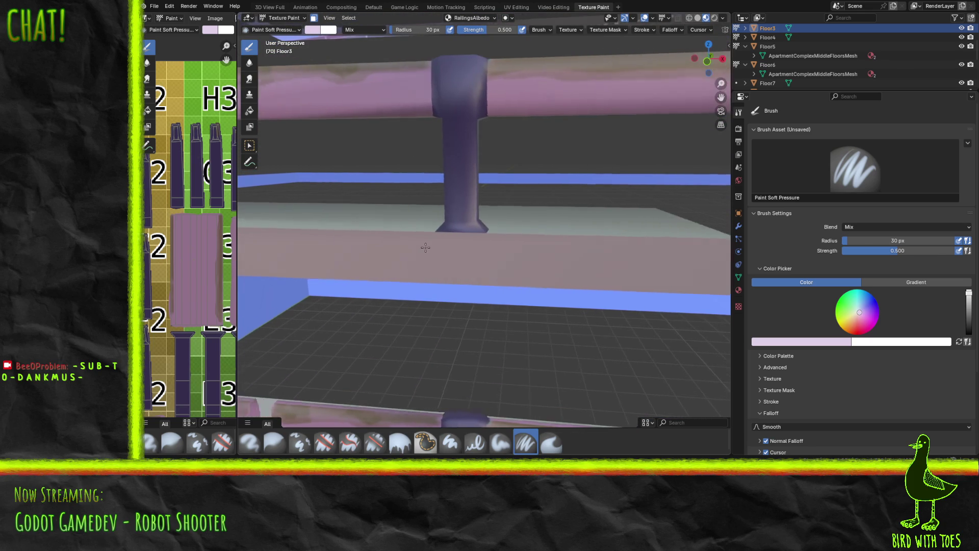
Paint lilac highlights on the post's bottom-left and top cap, save, and switch to Godot.
{"action": "mouse_move", "coordinate": [432, 232]}
{"action": "middle_mouse_down", "text": "shift"}
{"action": "mouse_move", "coordinate": [637, 240]}
{"action": "mouse_move", "coordinate": [625, 248]}
{"action": "mouse_move", "coordinate": [589, 240]}
{"action": "mouse_move", "coordinate": [623, 235]}
{"action": "middle_mouse_up", "text": "shift"}
{"action": "scroll", "coordinate": [545, 242], "scroll_direction": "up", "scroll_amount": 6}
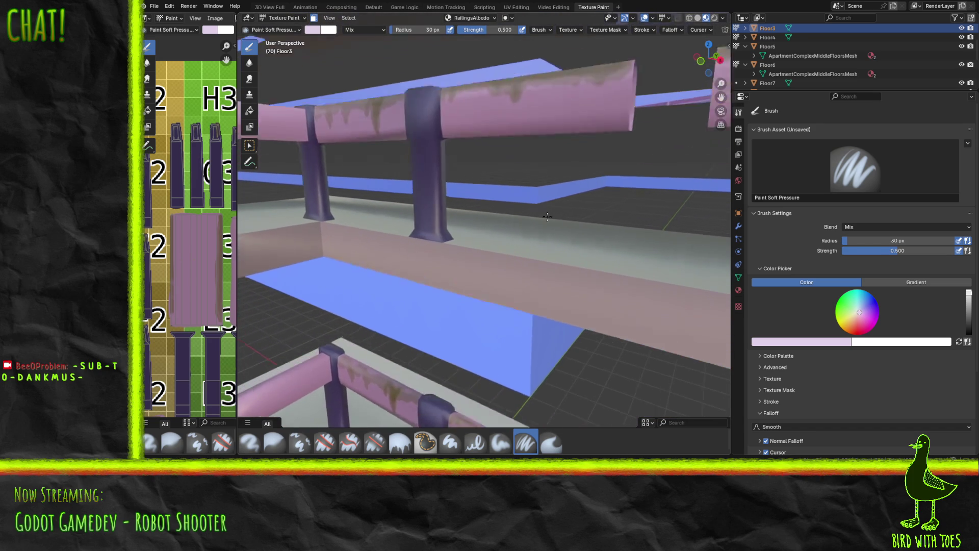
{"action": "middle_click_drag", "start_coordinate": [477, 197], "coordinate": [495, 210], "text": "shift"}
{"action": "scroll", "coordinate": [471, 228], "scroll_direction": "up", "scroll_amount": 4}
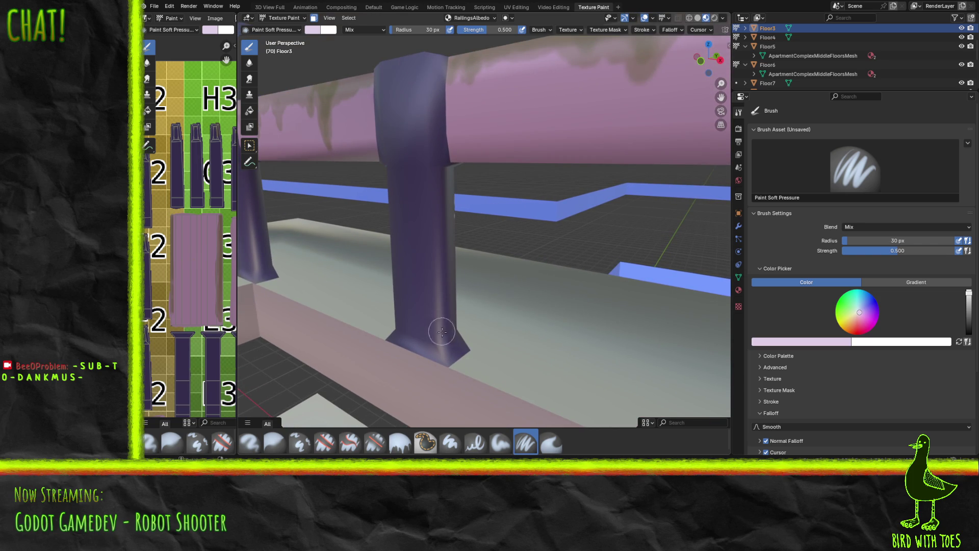
{"action": "mouse_move", "coordinate": [408, 334]}
{"action": "left_mouse_down"}
{"action": "mouse_move", "coordinate": [401, 331]}
{"action": "mouse_move", "coordinate": [441, 348]}
{"action": "mouse_move", "coordinate": [426, 344]}
{"action": "mouse_move", "coordinate": [462, 323]}
{"action": "mouse_move", "coordinate": [439, 342]}
{"action": "mouse_move", "coordinate": [452, 341]}
{"action": "mouse_move", "coordinate": [455, 331]}
{"action": "mouse_move", "coordinate": [438, 339]}
{"action": "mouse_move", "coordinate": [442, 351]}
{"action": "mouse_move", "coordinate": [431, 175]}
{"action": "mouse_move", "coordinate": [431, 238]}
{"action": "left_mouse_up"}
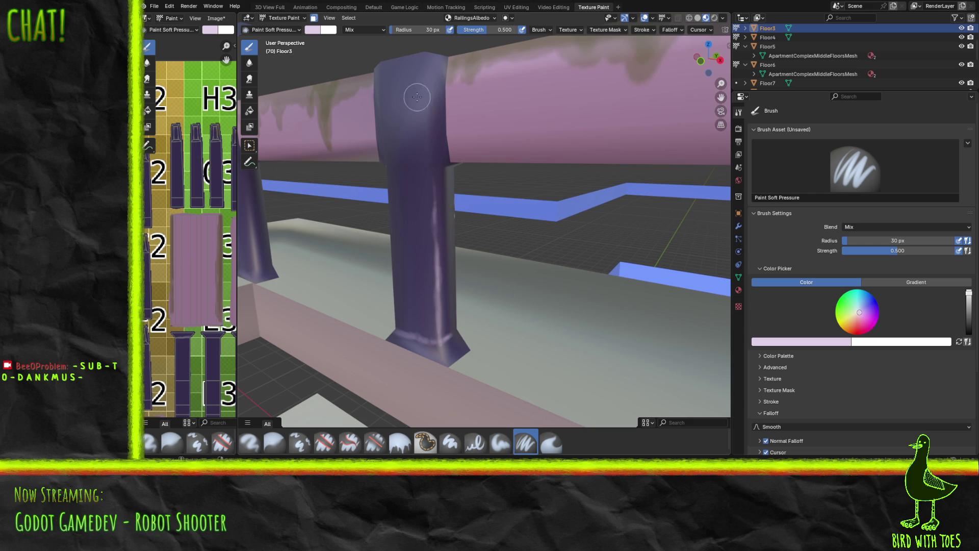
{"action": "mouse_move", "coordinate": [427, 140]}
{"action": "left_mouse_down"}
{"action": "mouse_move", "coordinate": [426, 56]}
{"action": "mouse_move", "coordinate": [431, 109]}
{"action": "left_mouse_up"}
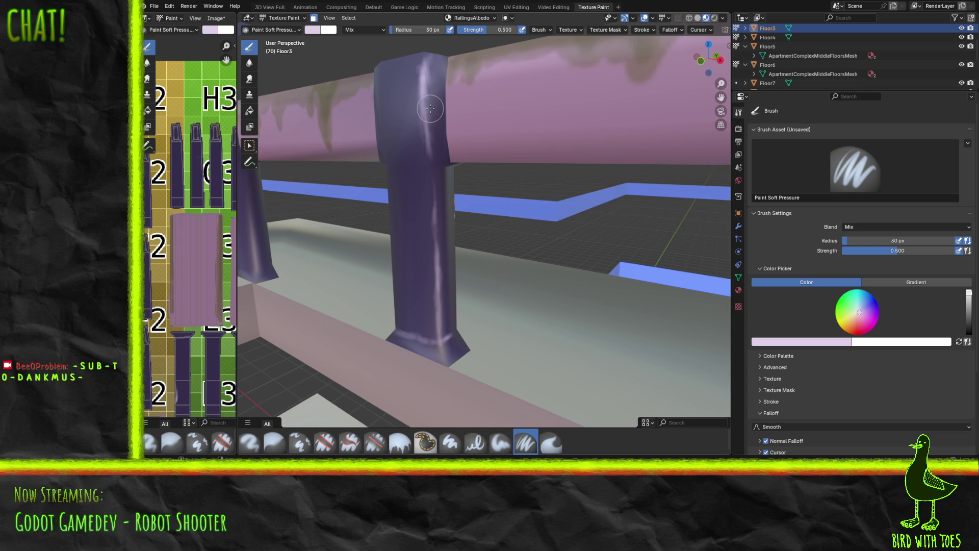
{"action": "key", "text": "alt+s"}
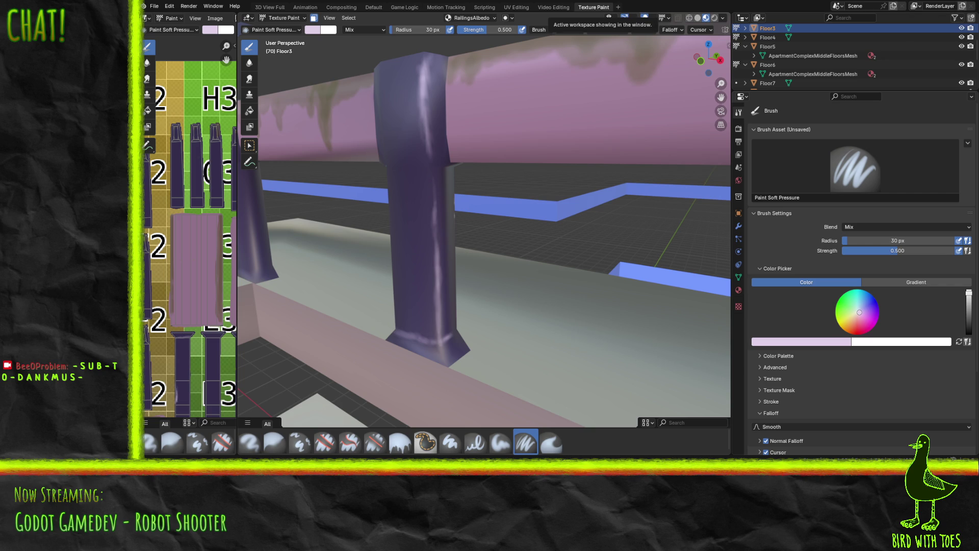
{"action": "key", "text": "alt+Tab"}
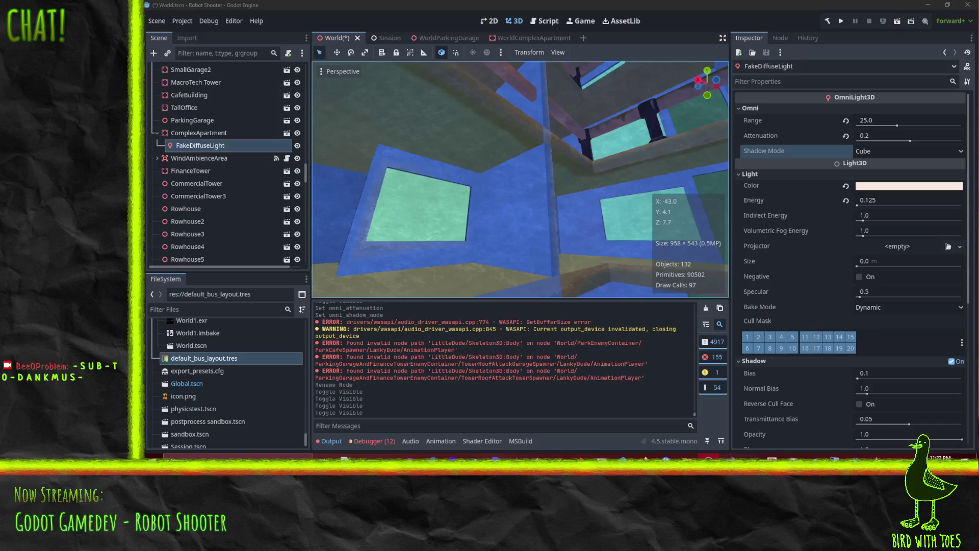
Zoom and pan across the apartment building in Godot's 3D view to check the railings.
{"action": "scroll", "coordinate": [575, 177], "scroll_direction": "down", "scroll_amount": 5}
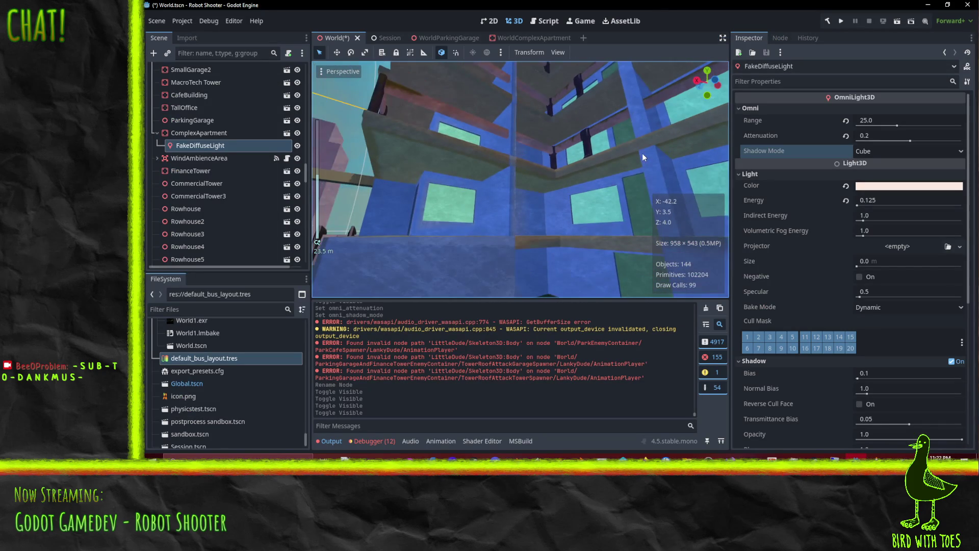
{"action": "scroll", "coordinate": [641, 152], "scroll_direction": "down", "scroll_amount": 2}
{"action": "middle_click_drag", "start_coordinate": [643, 150], "coordinate": [619, 155], "text": "shift"}
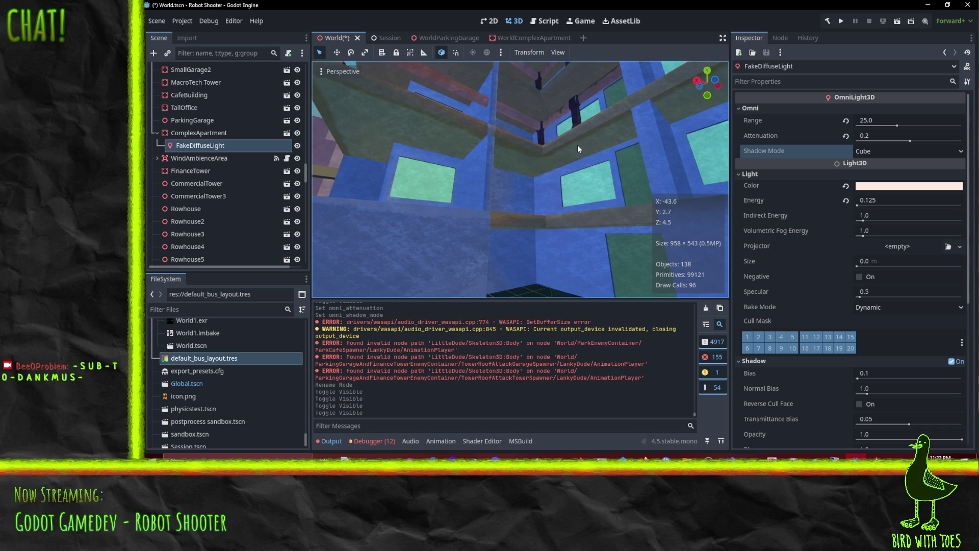
{"action": "middle_click_drag", "start_coordinate": [549, 113], "coordinate": [550, 122], "text": "shift"}
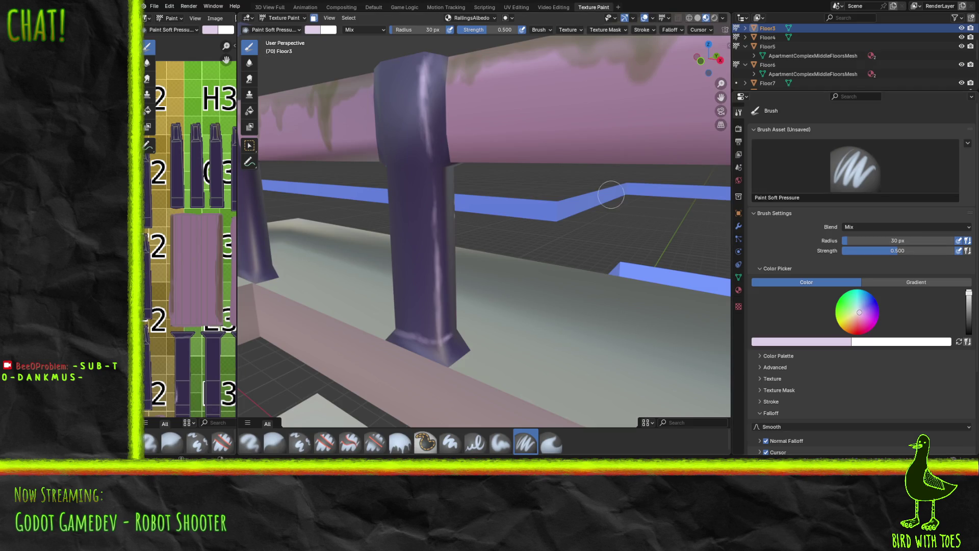
Brighten the post's lower-right edge and base front with light pink, then save the texture.
{"action": "mouse_move", "coordinate": [473, 215]}
{"action": "middle_mouse_down"}
{"action": "mouse_move", "coordinate": [553, 221]}
{"action": "mouse_move", "coordinate": [525, 204]}
{"action": "mouse_move", "coordinate": [555, 224]}
{"action": "middle_mouse_up"}
{"action": "scroll", "coordinate": [525, 203], "scroll_direction": "up", "scroll_amount": 4}
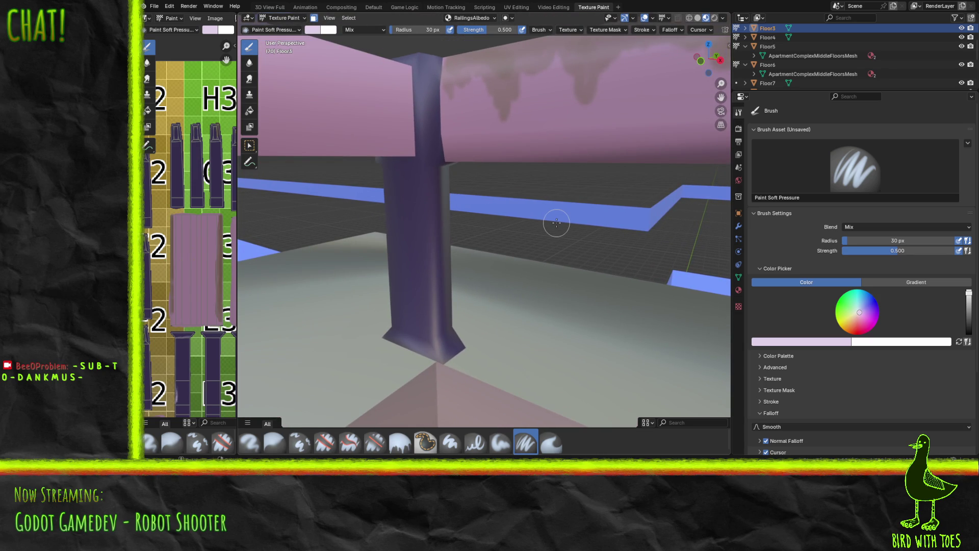
{"action": "mouse_move", "coordinate": [428, 280]}
{"action": "left_mouse_down"}
{"action": "mouse_move", "coordinate": [428, 339]}
{"action": "mouse_move", "coordinate": [436, 310]}
{"action": "mouse_move", "coordinate": [436, 322]}
{"action": "mouse_move", "coordinate": [430, 282]}
{"action": "mouse_move", "coordinate": [435, 327]}
{"action": "mouse_move", "coordinate": [427, 191]}
{"action": "mouse_move", "coordinate": [434, 338]}
{"action": "mouse_move", "coordinate": [408, 339]}
{"action": "mouse_move", "coordinate": [435, 330]}
{"action": "mouse_move", "coordinate": [448, 352]}
{"action": "mouse_move", "coordinate": [448, 342]}
{"action": "left_mouse_up"}
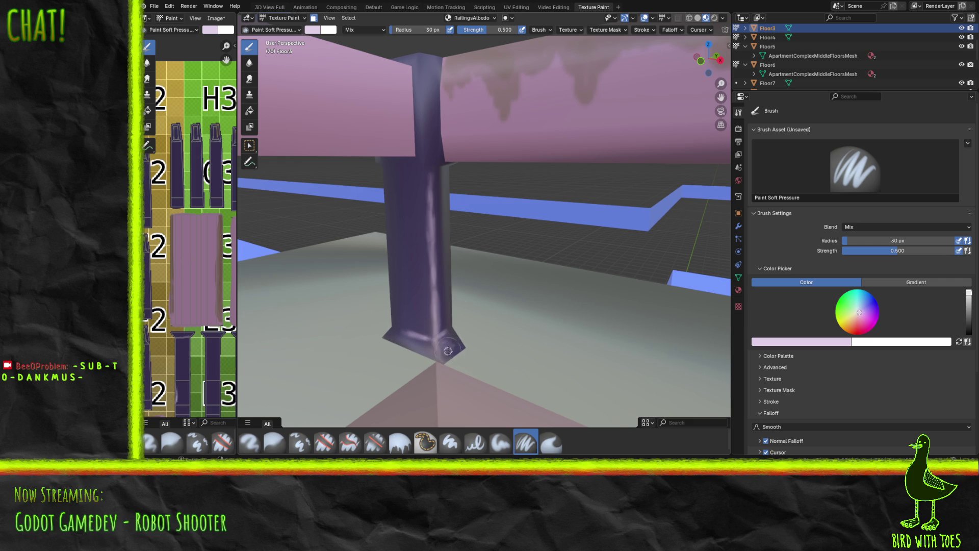
{"action": "mouse_move", "coordinate": [452, 349]}
{"action": "left_mouse_down"}
{"action": "mouse_move", "coordinate": [446, 339]}
{"action": "mouse_move", "coordinate": [398, 338]}
{"action": "left_mouse_up"}
{"action": "left_click_drag", "start_coordinate": [424, 343], "coordinate": [392, 336]}
{"action": "key", "text": "alt+s"}
{"action": "mouse_move", "coordinate": [439, 245]}
{"action": "middle_mouse_down"}
{"action": "mouse_move", "coordinate": [480, 234]}
{"action": "mouse_move", "coordinate": [502, 240]}
{"action": "mouse_move", "coordinate": [492, 361]}
{"action": "mouse_move", "coordinate": [590, 308]}
{"action": "middle_mouse_up"}
Paint lavender streaks up the pillar and across its base, undoing the last body stroke.
{"action": "scroll", "coordinate": [505, 221], "scroll_direction": "down", "scroll_amount": 2}
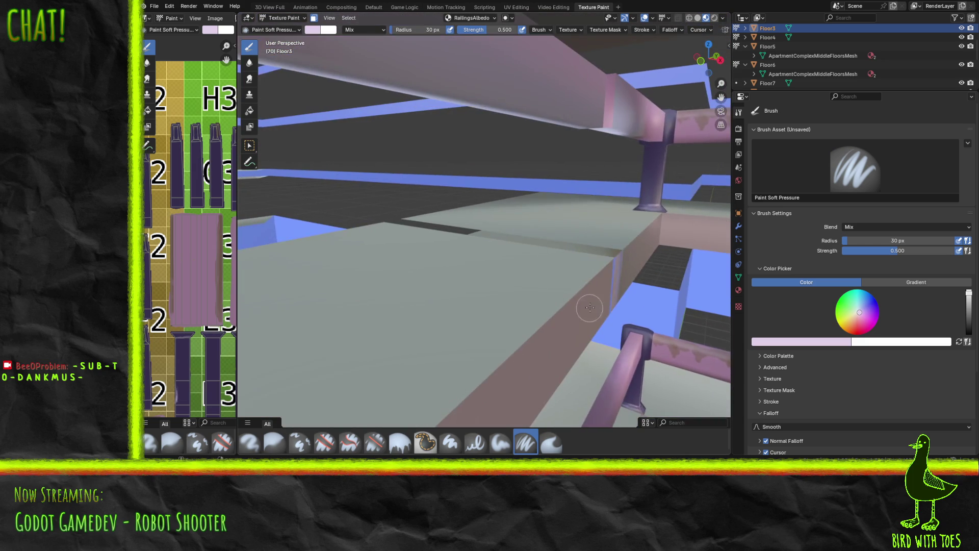
{"action": "mouse_move", "coordinate": [553, 188]}
{"action": "middle_mouse_down"}
{"action": "mouse_move", "coordinate": [615, 221]}
{"action": "mouse_move", "coordinate": [598, 219]}
{"action": "middle_mouse_up"}
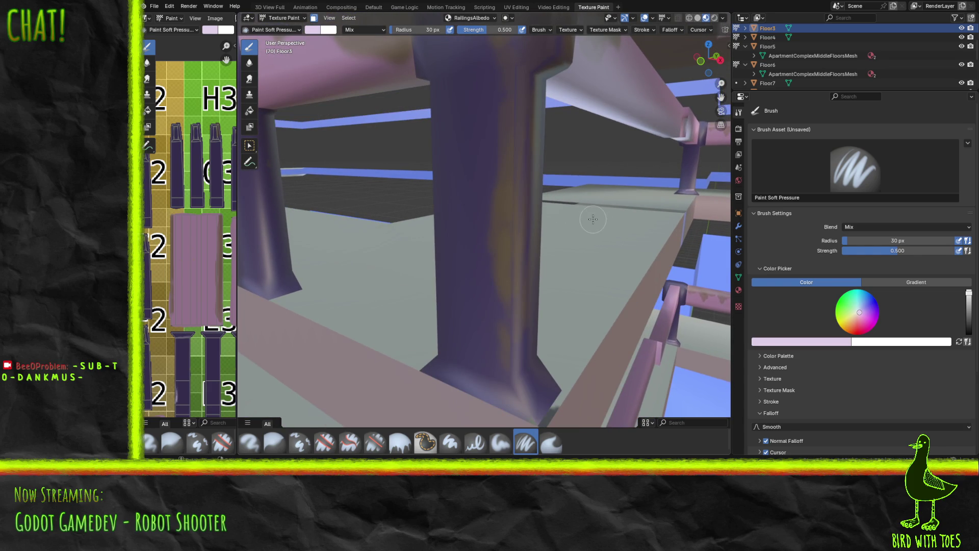
{"action": "mouse_move", "coordinate": [499, 356]}
{"action": "left_mouse_down"}
{"action": "mouse_move", "coordinate": [525, 382]}
{"action": "mouse_move", "coordinate": [516, 390]}
{"action": "mouse_move", "coordinate": [511, 258]}
{"action": "mouse_move", "coordinate": [509, 306]}
{"action": "mouse_move", "coordinate": [509, 279]}
{"action": "mouse_move", "coordinate": [522, 243]}
{"action": "left_mouse_up"}
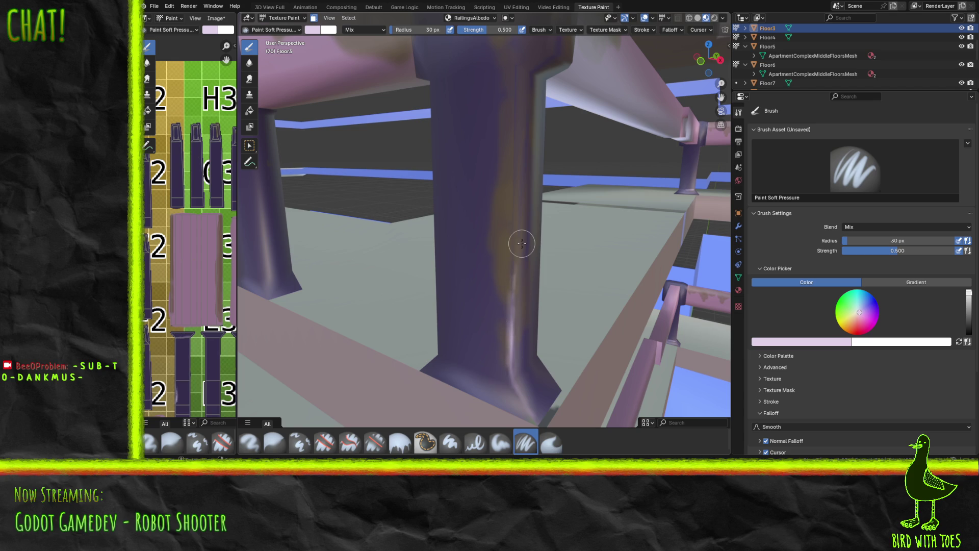
{"action": "left_click_drag", "start_coordinate": [518, 72], "coordinate": [512, 157]}
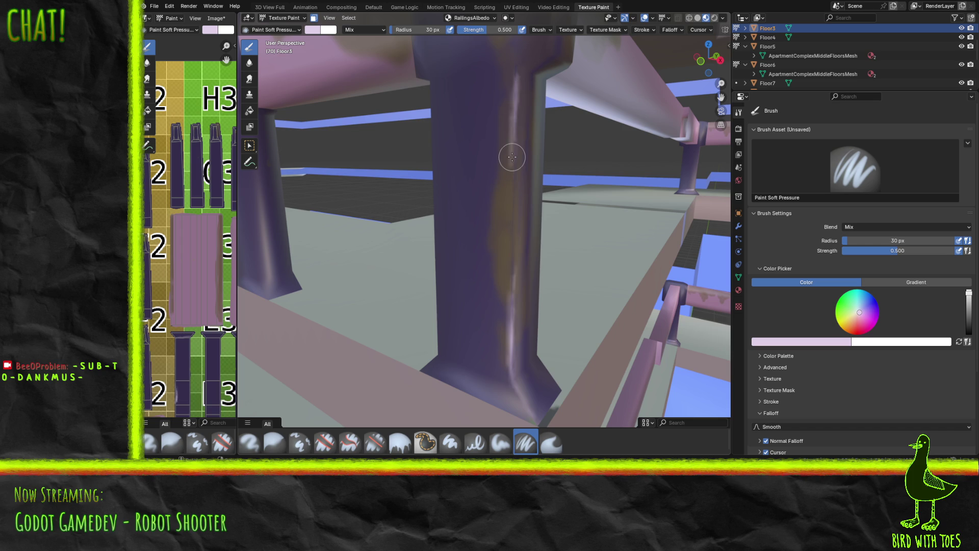
{"action": "mouse_move", "coordinate": [510, 378]}
{"action": "left_mouse_down"}
{"action": "mouse_move", "coordinate": [462, 372]}
{"action": "mouse_move", "coordinate": [552, 369]}
{"action": "mouse_move", "coordinate": [492, 363]}
{"action": "mouse_move", "coordinate": [527, 357]}
{"action": "mouse_move", "coordinate": [514, 325]}
{"action": "mouse_move", "coordinate": [506, 380]}
{"action": "mouse_move", "coordinate": [508, 311]}
{"action": "mouse_move", "coordinate": [512, 353]}
{"action": "mouse_move", "coordinate": [517, 306]}
{"action": "mouse_move", "coordinate": [502, 327]}
{"action": "mouse_move", "coordinate": [508, 204]}
{"action": "mouse_move", "coordinate": [514, 262]}
{"action": "mouse_move", "coordinate": [511, 161]}
{"action": "mouse_move", "coordinate": [520, 174]}
{"action": "left_mouse_up"}
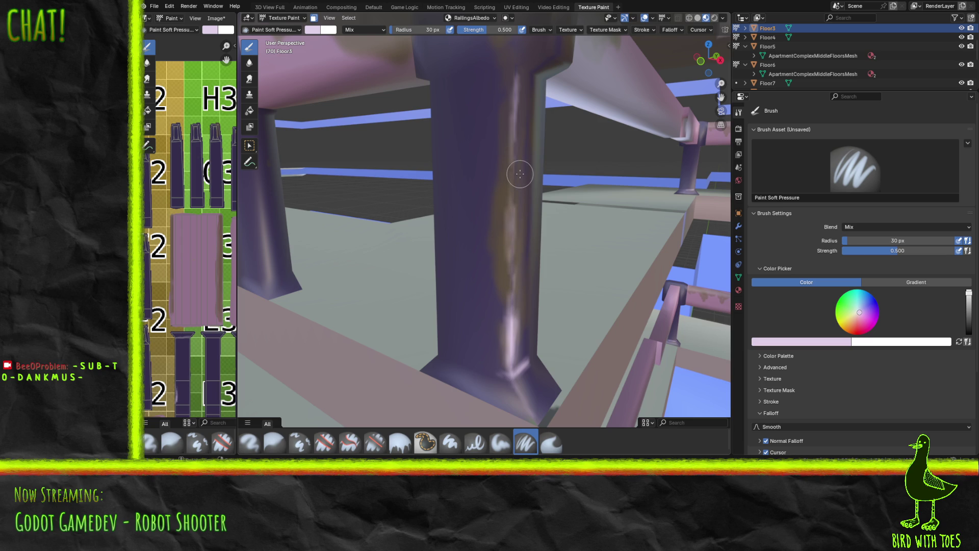
{"action": "mouse_move", "coordinate": [466, 361]}
{"action": "left_mouse_down"}
{"action": "mouse_move", "coordinate": [504, 383]}
{"action": "mouse_move", "coordinate": [457, 360]}
{"action": "mouse_move", "coordinate": [506, 377]}
{"action": "mouse_move", "coordinate": [473, 385]}
{"action": "left_mouse_up"}
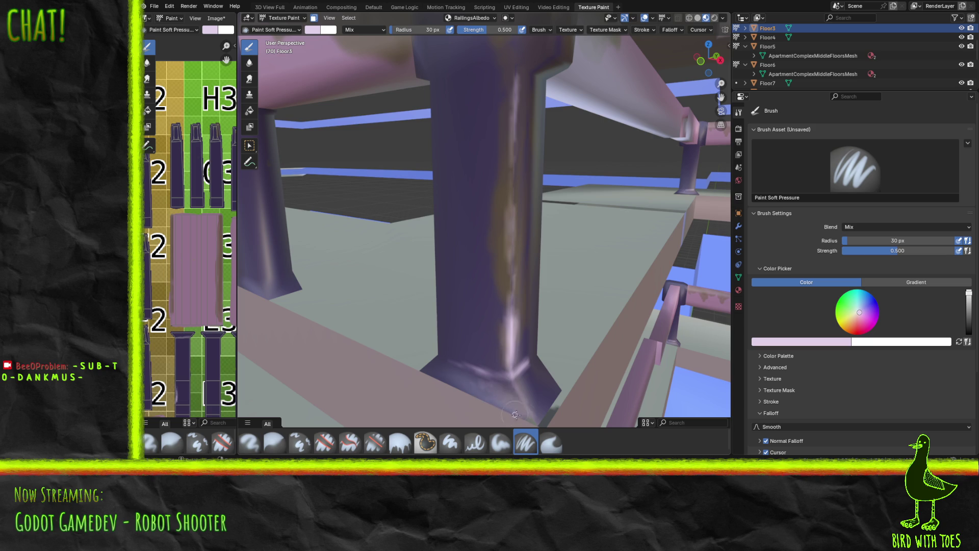
{"action": "mouse_move", "coordinate": [441, 366]}
{"action": "left_mouse_down"}
{"action": "mouse_move", "coordinate": [490, 386]}
{"action": "mouse_move", "coordinate": [526, 380]}
{"action": "mouse_move", "coordinate": [540, 398]}
{"action": "mouse_move", "coordinate": [552, 370]}
{"action": "left_mouse_up"}
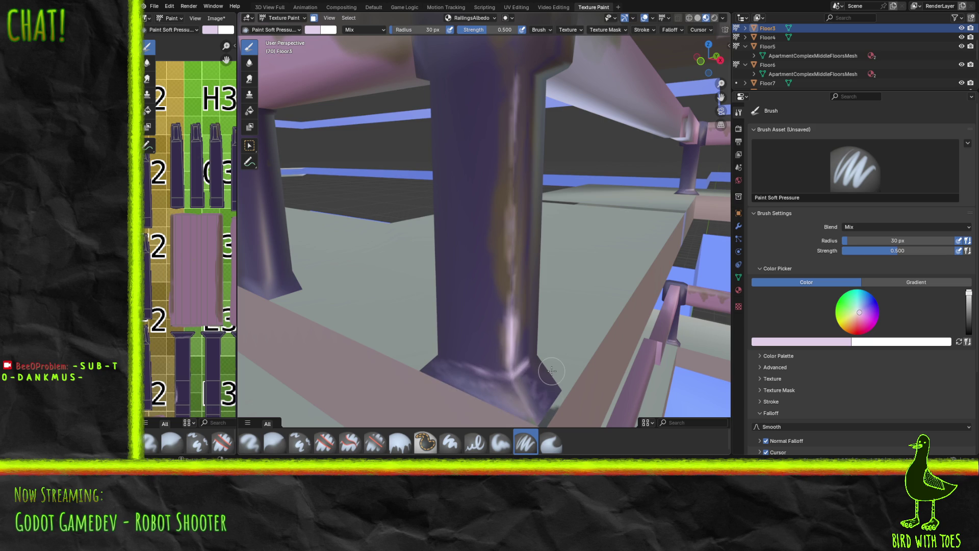
{"action": "left_click_drag", "start_coordinate": [454, 322], "coordinate": [477, 301]}
{"action": "key", "text": "ctrl+z"}
{"action": "scroll", "coordinate": [366, 283], "scroll_direction": "down", "scroll_amount": 4}
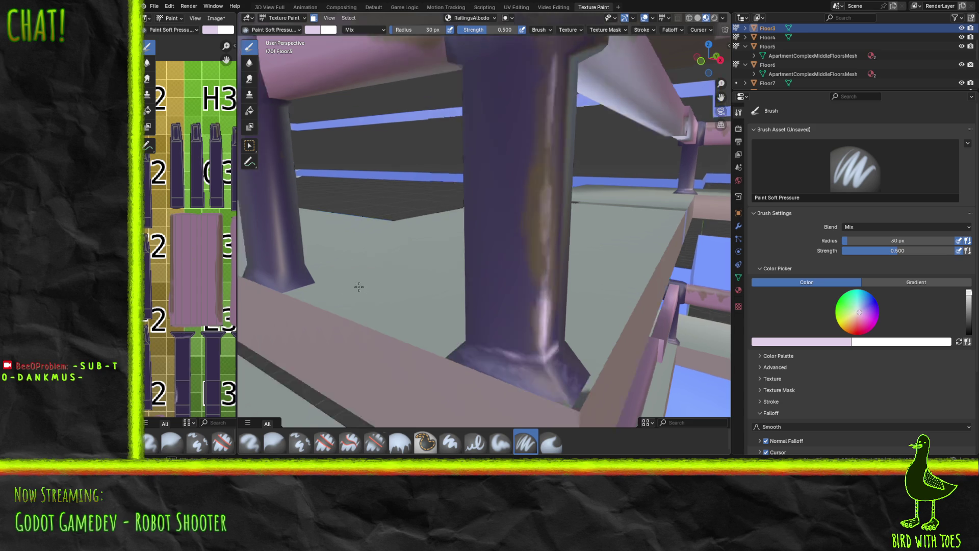
Paint a light pink streak up from the pillar's lower corner and lighten the base's left side.
{"action": "middle_click_drag", "start_coordinate": [365, 285], "coordinate": [360, 286]}
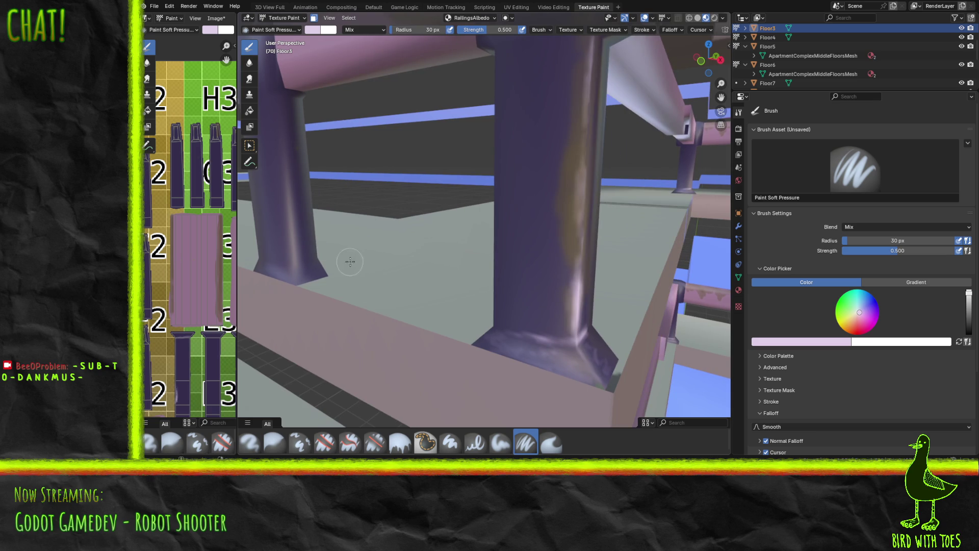
{"action": "scroll", "coordinate": [369, 266], "scroll_direction": "down", "scroll_amount": 3}
{"action": "scroll", "coordinate": [447, 276], "scroll_direction": "up", "scroll_amount": 3}
{"action": "scroll", "coordinate": [449, 261], "scroll_direction": "up", "scroll_amount": 1}
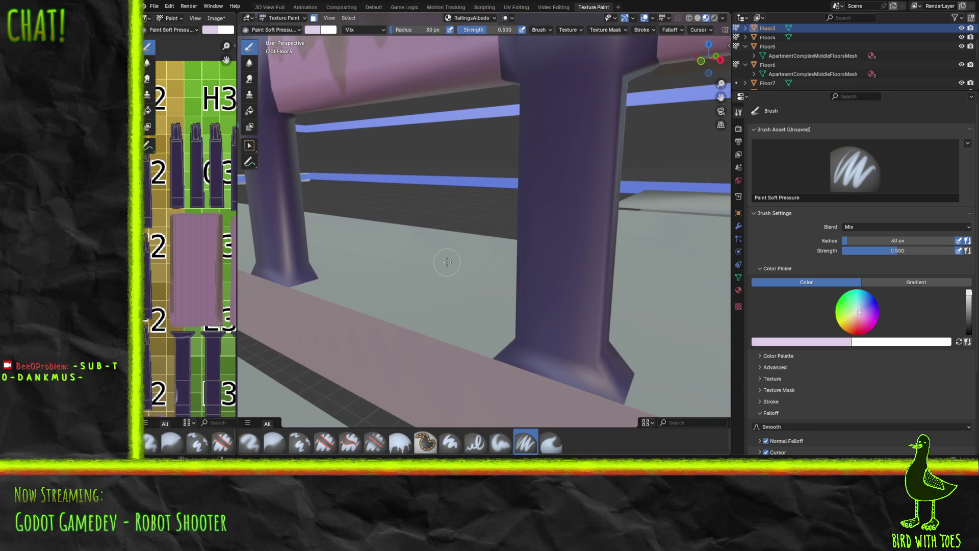
{"action": "mouse_move", "coordinate": [483, 282]}
{"action": "middle_mouse_down"}
{"action": "mouse_move", "coordinate": [476, 277]}
{"action": "mouse_move", "coordinate": [490, 271]}
{"action": "middle_mouse_up"}
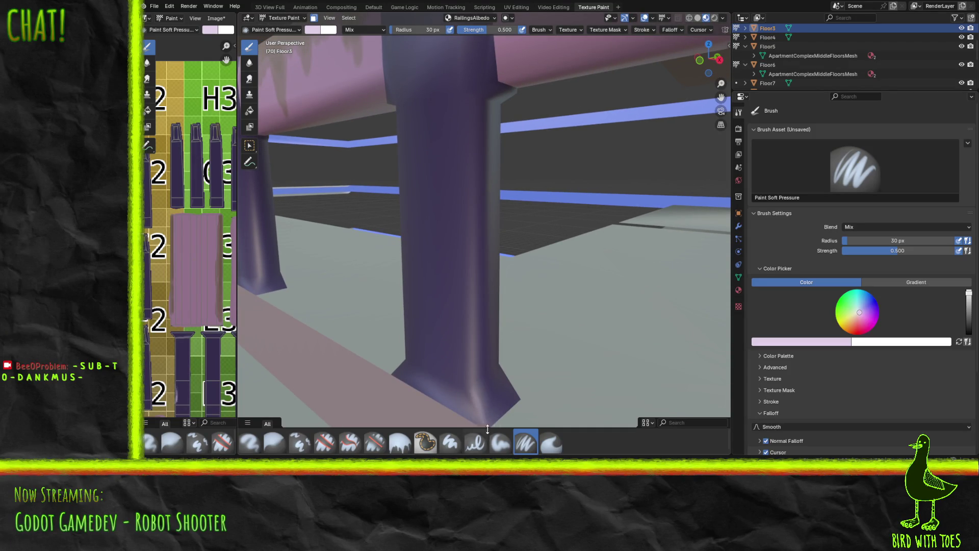
{"action": "left_click_drag", "start_coordinate": [472, 388], "coordinate": [483, 424]}
{"action": "mouse_move", "coordinate": [471, 382]}
{"action": "left_mouse_down"}
{"action": "mouse_move", "coordinate": [473, 394]}
{"action": "mouse_move", "coordinate": [464, 345]}
{"action": "mouse_move", "coordinate": [466, 267]}
{"action": "mouse_move", "coordinate": [474, 375]}
{"action": "mouse_move", "coordinate": [473, 238]}
{"action": "mouse_move", "coordinate": [453, 244]}
{"action": "mouse_move", "coordinate": [466, 267]}
{"action": "mouse_move", "coordinate": [468, 109]}
{"action": "mouse_move", "coordinate": [492, 346]}
{"action": "mouse_move", "coordinate": [461, 379]}
{"action": "mouse_move", "coordinate": [489, 377]}
{"action": "mouse_move", "coordinate": [492, 363]}
{"action": "mouse_move", "coordinate": [483, 374]}
{"action": "mouse_move", "coordinate": [490, 416]}
{"action": "mouse_move", "coordinate": [498, 405]}
{"action": "mouse_move", "coordinate": [481, 395]}
{"action": "mouse_move", "coordinate": [514, 353]}
{"action": "left_mouse_up"}
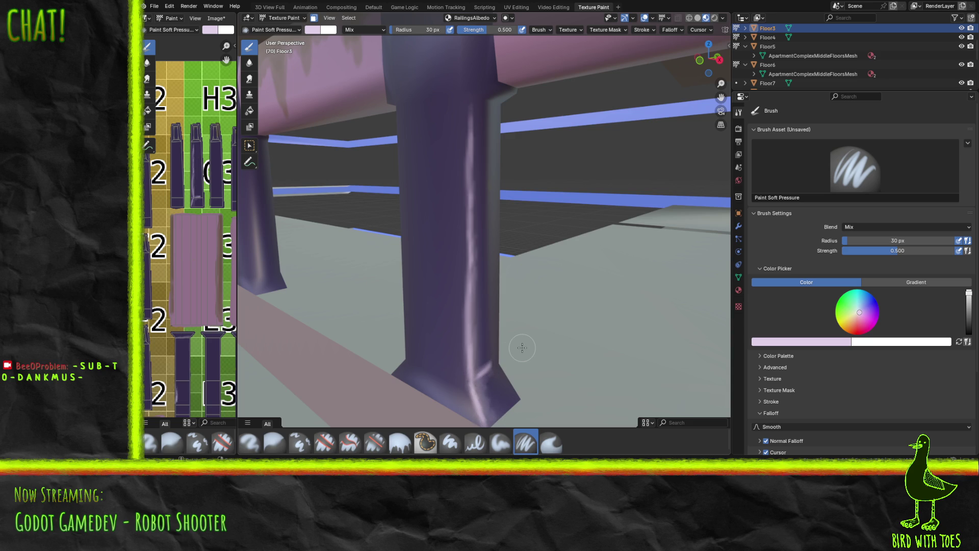
{"action": "mouse_move", "coordinate": [523, 348]}
{"action": "left_mouse_down"}
{"action": "mouse_move", "coordinate": [428, 371]}
{"action": "mouse_move", "coordinate": [459, 380]}
{"action": "mouse_move", "coordinate": [451, 385]}
{"action": "mouse_move", "coordinate": [428, 366]}
{"action": "mouse_move", "coordinate": [486, 379]}
{"action": "mouse_move", "coordinate": [451, 392]}
{"action": "mouse_move", "coordinate": [465, 405]}
{"action": "mouse_move", "coordinate": [458, 411]}
{"action": "mouse_move", "coordinate": [431, 391]}
{"action": "mouse_move", "coordinate": [457, 395]}
{"action": "mouse_move", "coordinate": [402, 365]}
{"action": "mouse_move", "coordinate": [446, 368]}
{"action": "mouse_move", "coordinate": [467, 386]}
{"action": "mouse_move", "coordinate": [506, 394]}
{"action": "left_mouse_up"}
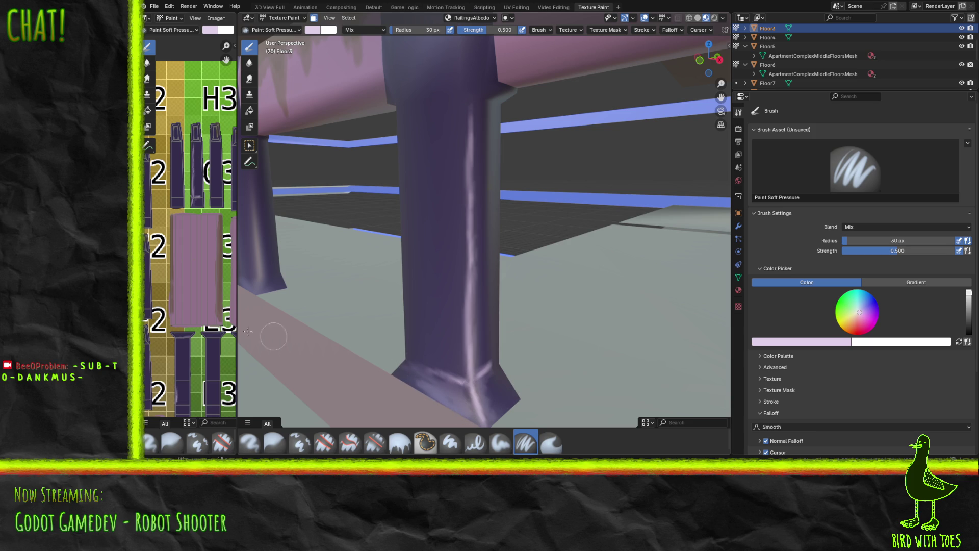
Add a bright vertical highlight up the post and across its base, then save RailingsAlbedo.
{"action": "middle_click_drag", "start_coordinate": [490, 278], "coordinate": [515, 277]}
{"action": "scroll", "coordinate": [522, 286], "scroll_direction": "up", "scroll_amount": 3}
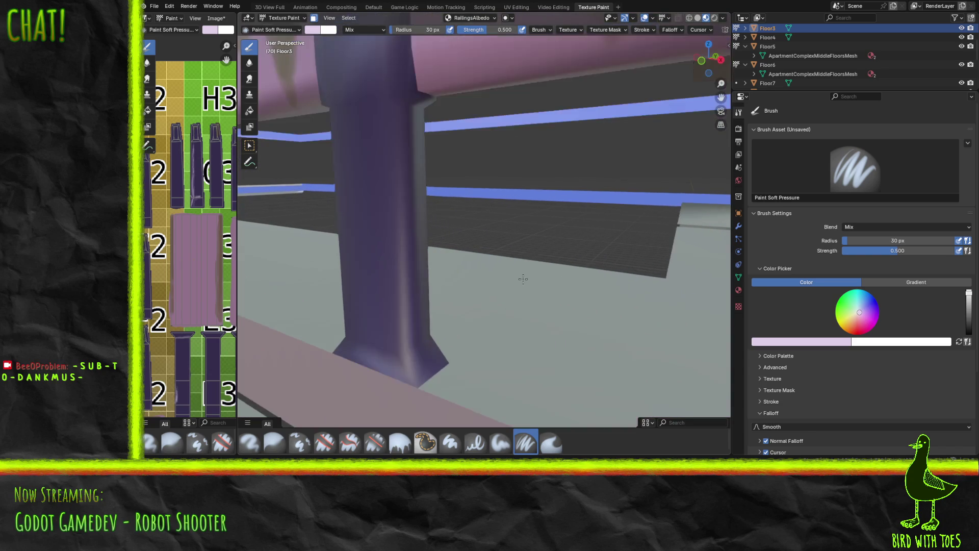
{"action": "scroll", "coordinate": [506, 267], "scroll_direction": "up", "scroll_amount": 2}
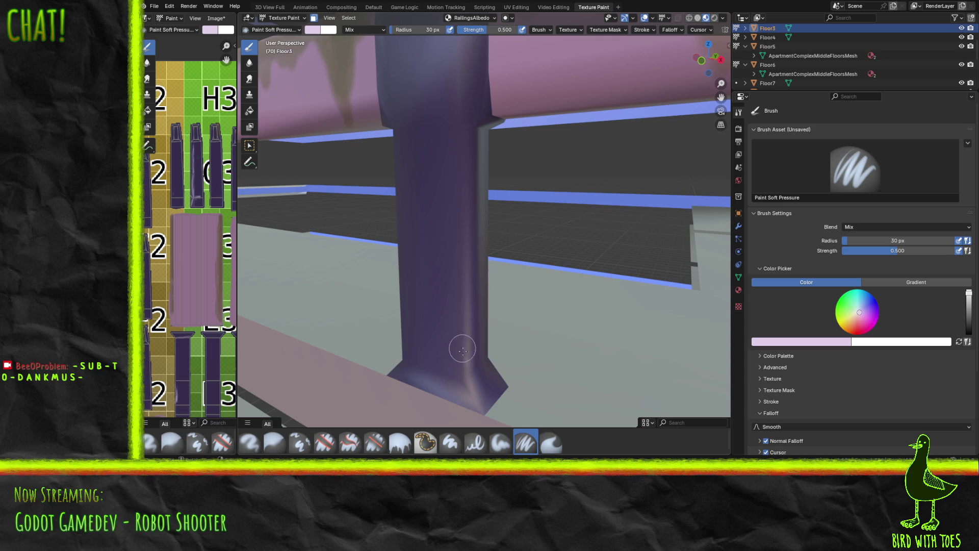
{"action": "mouse_move", "coordinate": [464, 350]}
{"action": "left_mouse_down"}
{"action": "mouse_move", "coordinate": [462, 254]}
{"action": "mouse_move", "coordinate": [454, 327]}
{"action": "mouse_move", "coordinate": [464, 297]}
{"action": "mouse_move", "coordinate": [459, 135]}
{"action": "mouse_move", "coordinate": [455, 168]}
{"action": "left_mouse_up"}
{"action": "mouse_move", "coordinate": [457, 370]}
{"action": "left_mouse_down"}
{"action": "mouse_move", "coordinate": [483, 355]}
{"action": "mouse_move", "coordinate": [453, 372]}
{"action": "mouse_move", "coordinate": [486, 367]}
{"action": "left_mouse_up"}
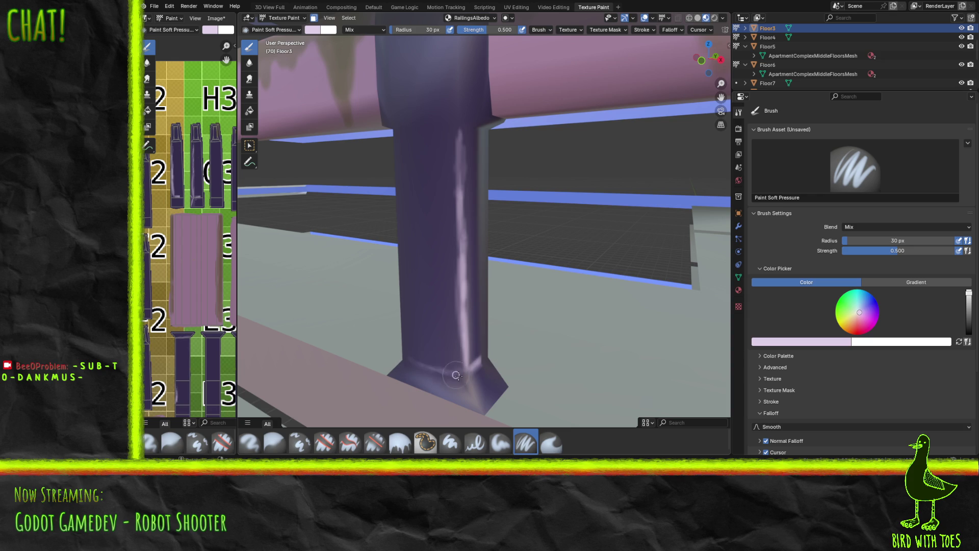
{"action": "mouse_move", "coordinate": [454, 368]}
{"action": "left_mouse_down"}
{"action": "mouse_move", "coordinate": [420, 363]}
{"action": "mouse_move", "coordinate": [437, 360]}
{"action": "mouse_move", "coordinate": [469, 382]}
{"action": "mouse_move", "coordinate": [464, 376]}
{"action": "mouse_move", "coordinate": [479, 407]}
{"action": "left_mouse_up"}
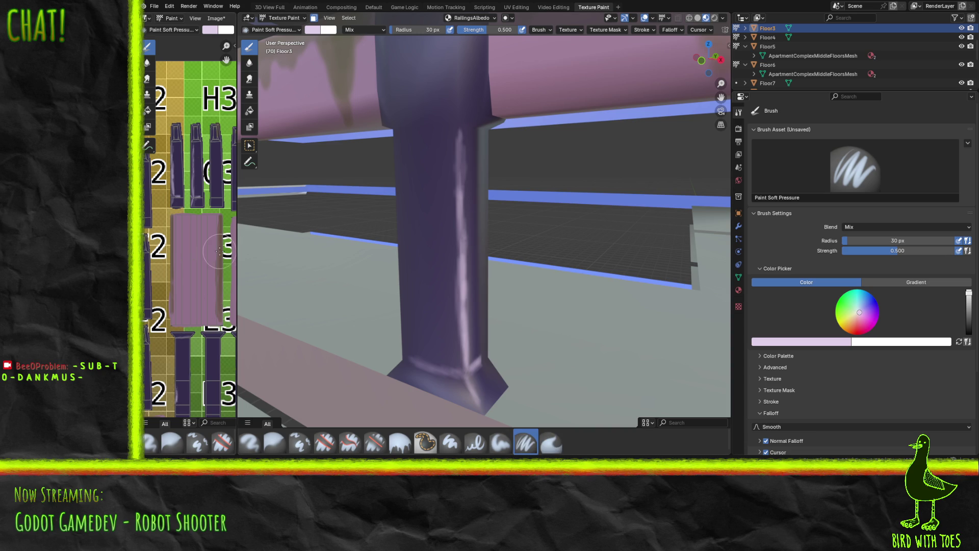
{"action": "key", "text": "alt+s"}
Paint a lilac highlight from the next post's base up along its edge.
{"action": "middle_click_drag", "start_coordinate": [394, 184], "coordinate": [514, 209]}
{"action": "scroll", "coordinate": [514, 209], "scroll_direction": "up", "scroll_amount": 6}
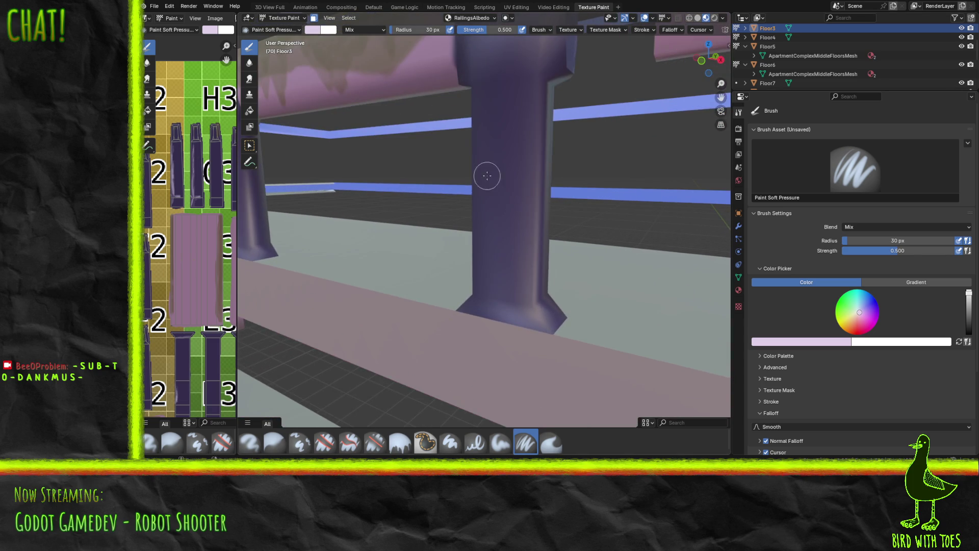
{"action": "scroll", "coordinate": [482, 204], "scroll_direction": "up", "scroll_amount": 1}
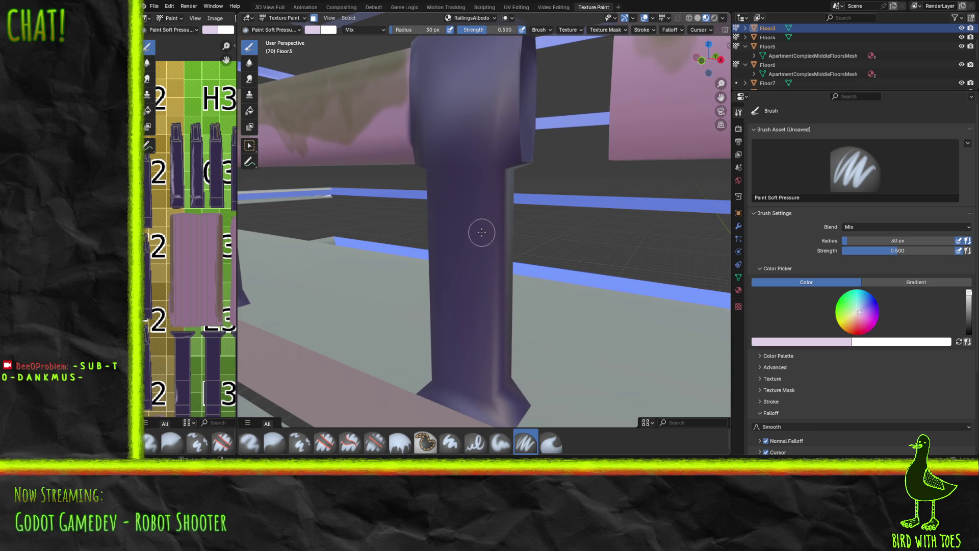
{"action": "scroll", "coordinate": [482, 232], "scroll_direction": "down", "scroll_amount": 4}
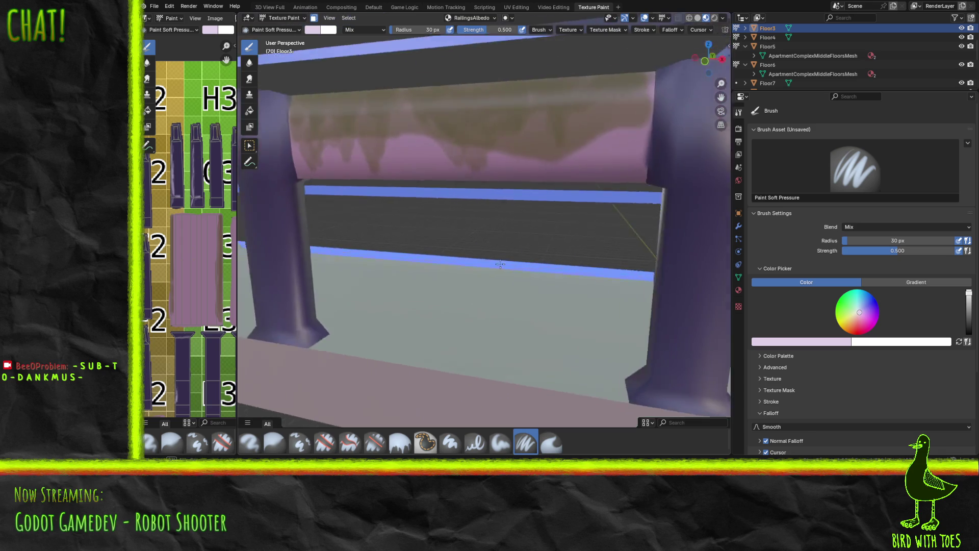
{"action": "scroll", "coordinate": [417, 236], "scroll_direction": "up", "scroll_amount": 4}
{"action": "mouse_move", "coordinate": [416, 236]}
{"action": "middle_mouse_down"}
{"action": "mouse_move", "coordinate": [461, 234]}
{"action": "mouse_move", "coordinate": [432, 229]}
{"action": "mouse_move", "coordinate": [448, 239]}
{"action": "mouse_move", "coordinate": [440, 238]}
{"action": "middle_mouse_up"}
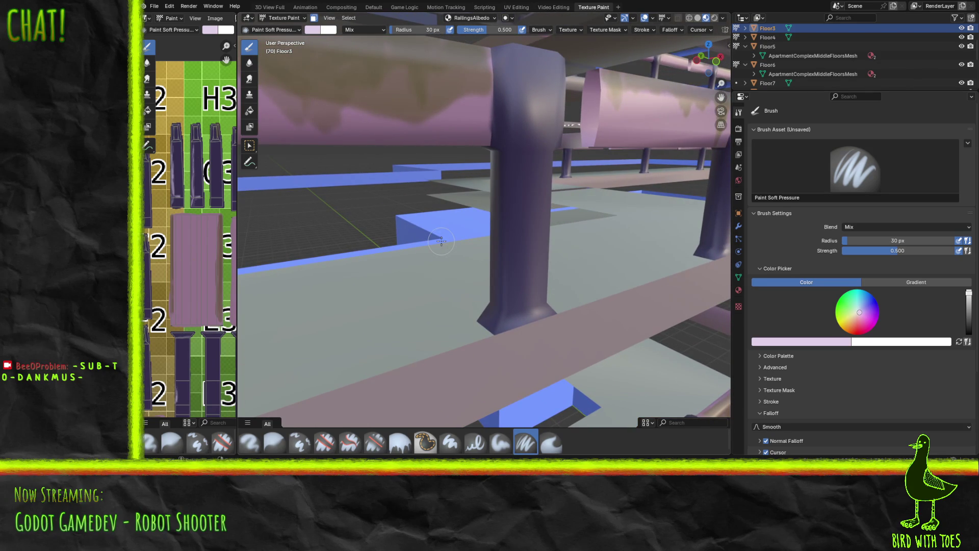
{"action": "left_click_drag", "start_coordinate": [500, 324], "coordinate": [507, 221]}
{"action": "left_click_drag", "start_coordinate": [504, 296], "coordinate": [504, 170]}
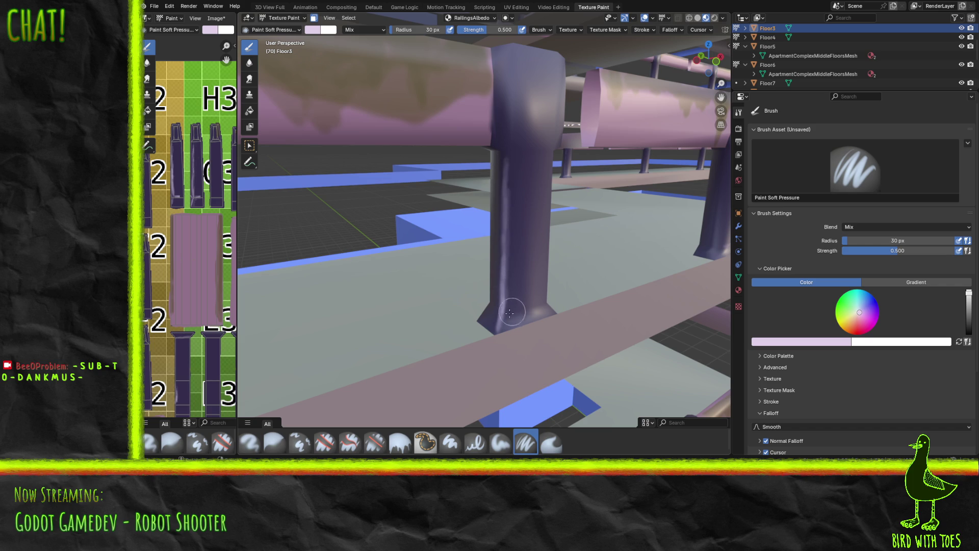
Lighten the post's flared base and its corner with lilac.
{"action": "mouse_move", "coordinate": [501, 316]}
{"action": "left_mouse_down"}
{"action": "mouse_move", "coordinate": [542, 310]}
{"action": "mouse_move", "coordinate": [513, 319]}
{"action": "mouse_move", "coordinate": [492, 272]}
{"action": "mouse_move", "coordinate": [485, 324]}
{"action": "mouse_move", "coordinate": [513, 277]}
{"action": "left_mouse_up"}
{"action": "mouse_move", "coordinate": [490, 310]}
{"action": "left_mouse_down"}
{"action": "mouse_move", "coordinate": [484, 319]}
{"action": "mouse_move", "coordinate": [494, 304]}
{"action": "left_mouse_up"}
{"action": "mouse_move", "coordinate": [487, 317]}
{"action": "left_mouse_down"}
{"action": "mouse_move", "coordinate": [495, 270]}
{"action": "mouse_move", "coordinate": [493, 294]}
{"action": "left_mouse_up"}
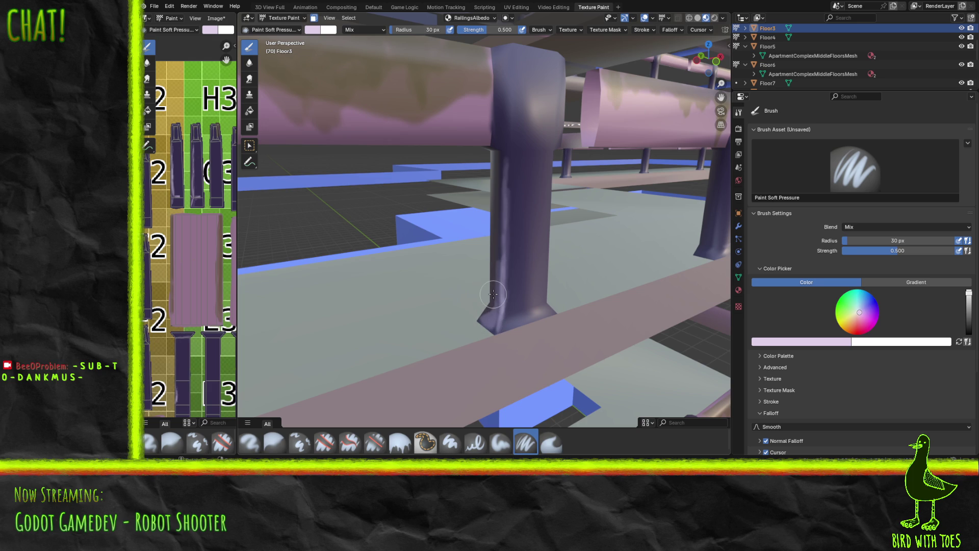
{"action": "middle_click_drag", "start_coordinate": [473, 243], "coordinate": [432, 252]}
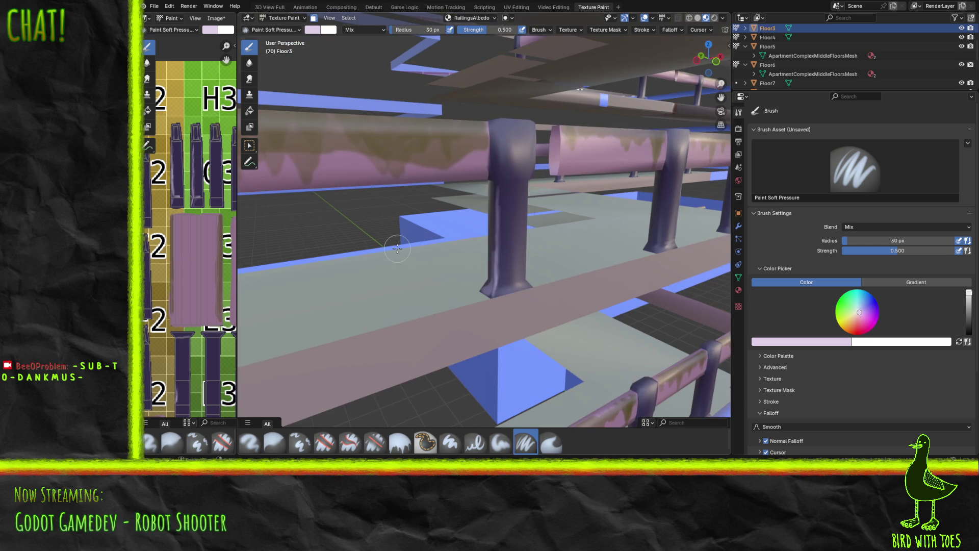
Frame the next post along the railing and paint a light streak up its edge from the base.
{"action": "scroll", "coordinate": [474, 254], "scroll_direction": "up", "scroll_amount": 3}
{"action": "middle_click_drag", "start_coordinate": [475, 253], "coordinate": [555, 251]}
{"action": "middle_click_drag", "start_coordinate": [511, 251], "coordinate": [583, 260]}
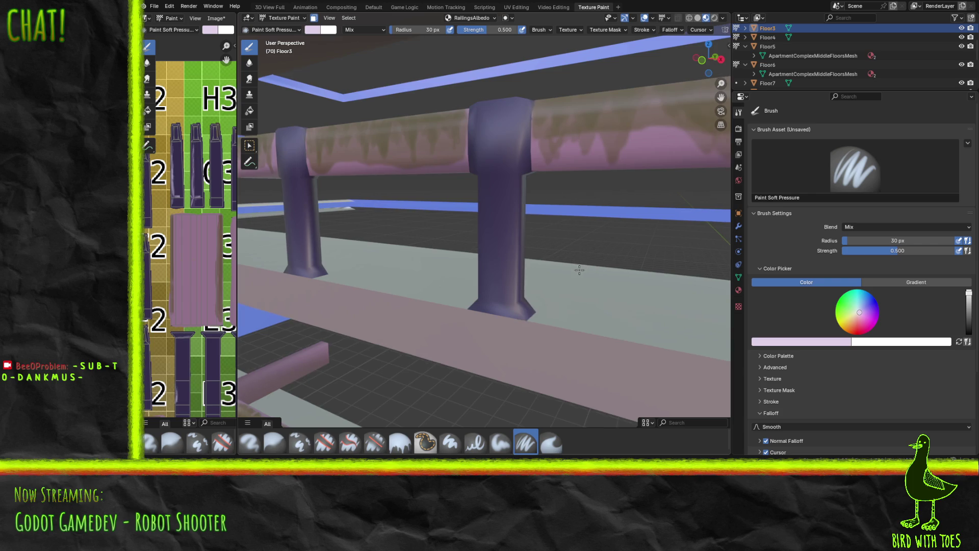
{"action": "scroll", "coordinate": [581, 247], "scroll_direction": "up", "scroll_amount": 4}
{"action": "scroll", "coordinate": [584, 246], "scroll_direction": "up", "scroll_amount": 3}
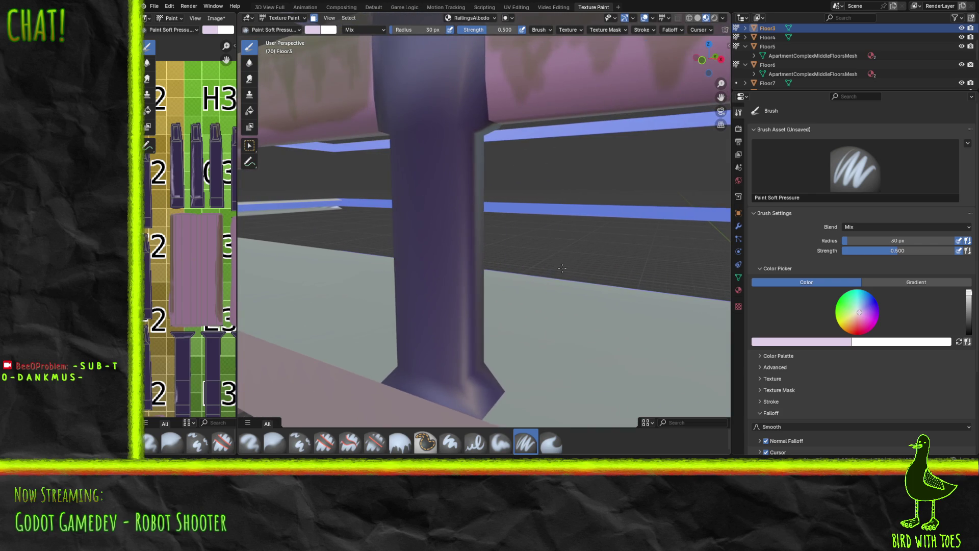
{"action": "scroll", "coordinate": [566, 269], "scroll_direction": "up", "scroll_amount": 1}
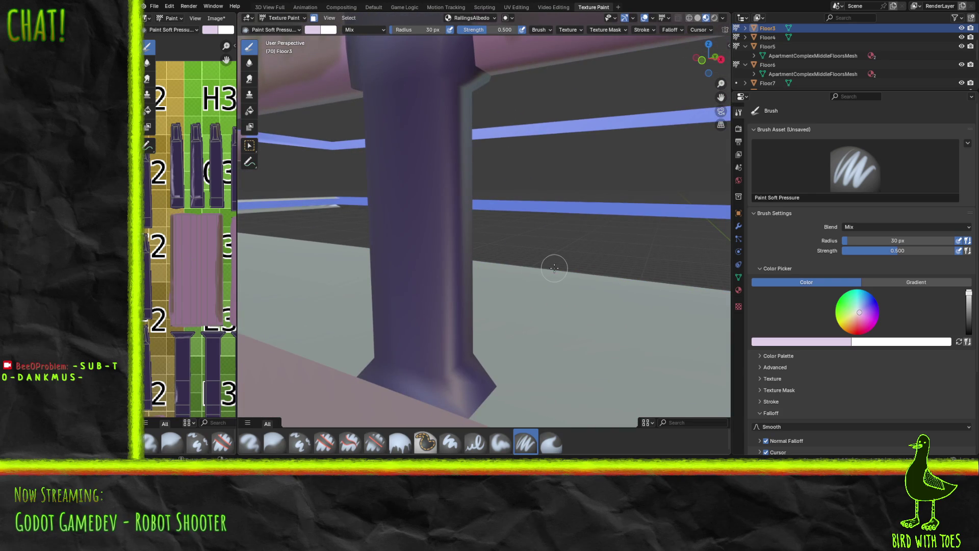
{"action": "mouse_move", "coordinate": [540, 268]}
{"action": "middle_mouse_down"}
{"action": "mouse_move", "coordinate": [540, 243]}
{"action": "mouse_move", "coordinate": [507, 236]}
{"action": "middle_mouse_up"}
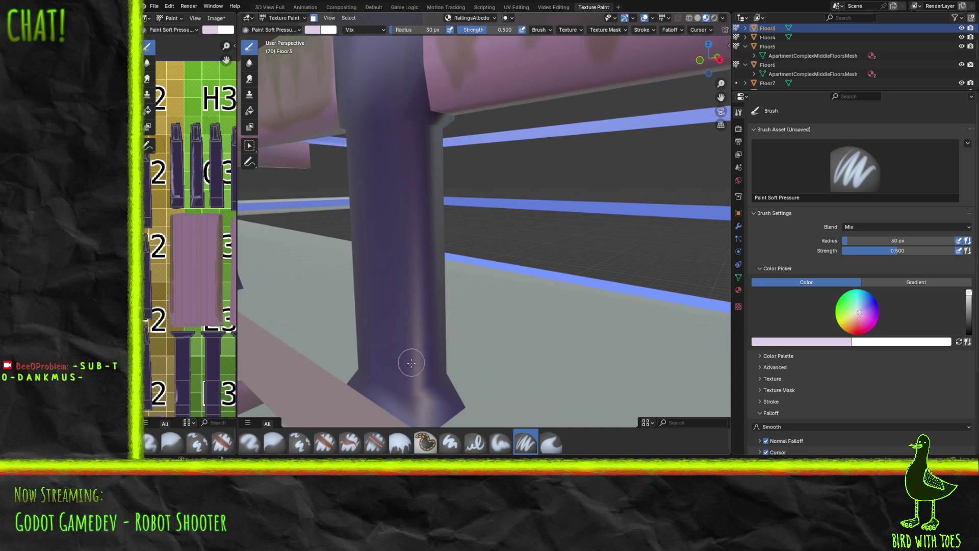
{"action": "mouse_move", "coordinate": [415, 390]}
{"action": "left_mouse_down"}
{"action": "mouse_move", "coordinate": [406, 123]}
{"action": "mouse_move", "coordinate": [410, 398]}
{"action": "mouse_move", "coordinate": [403, 286]}
{"action": "mouse_move", "coordinate": [402, 251]}
{"action": "mouse_move", "coordinate": [418, 412]}
{"action": "mouse_move", "coordinate": [411, 402]}
{"action": "left_mouse_up"}
{"action": "key", "text": "m"}
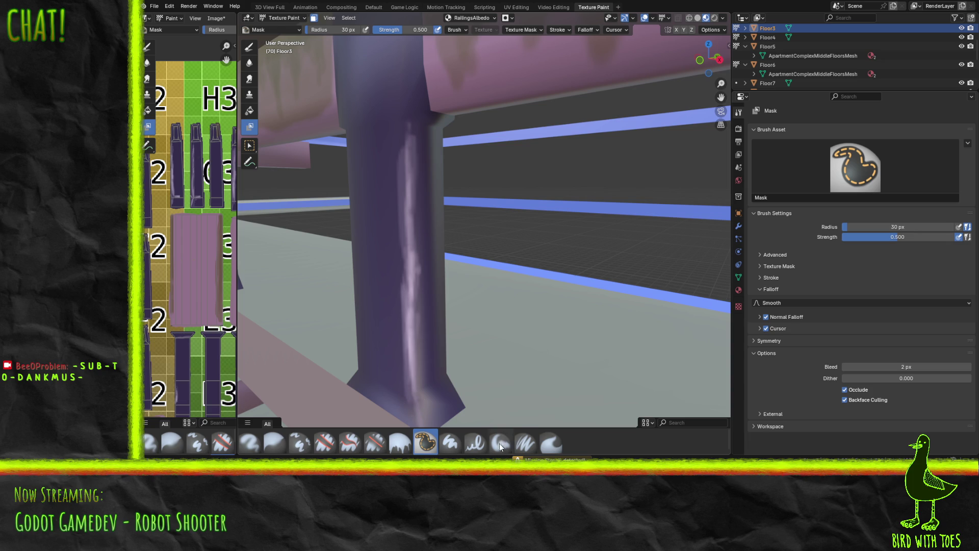
{"action": "left_click", "coordinate": [503, 448]}
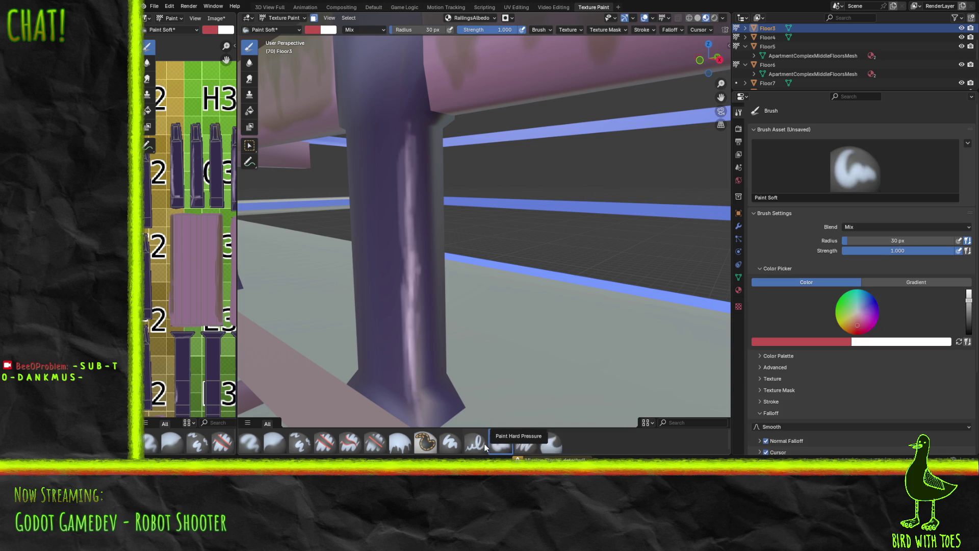
{"action": "left_click", "coordinate": [528, 447]}
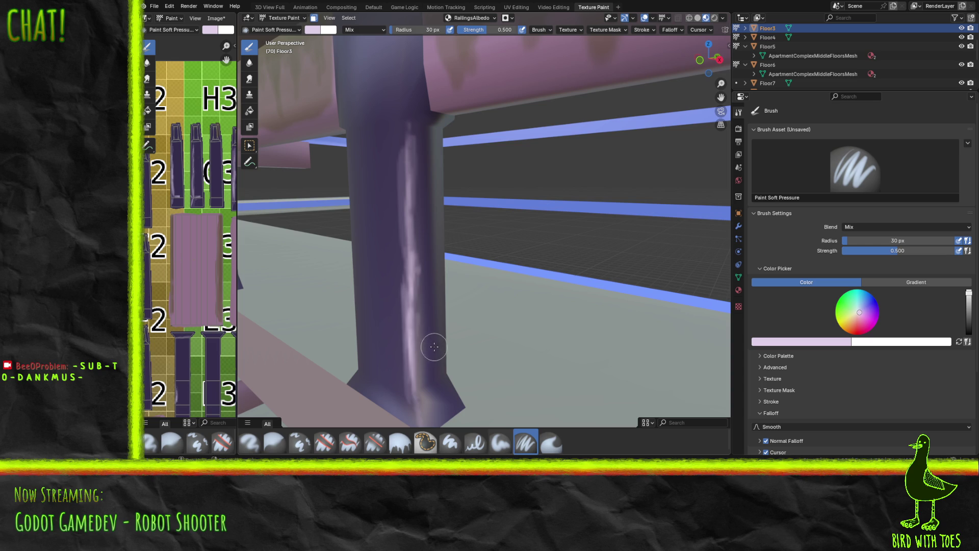
Widen the highlight on the lower post and lighten its upper part.
{"action": "scroll", "coordinate": [450, 324], "scroll_direction": "down", "scroll_amount": 2}
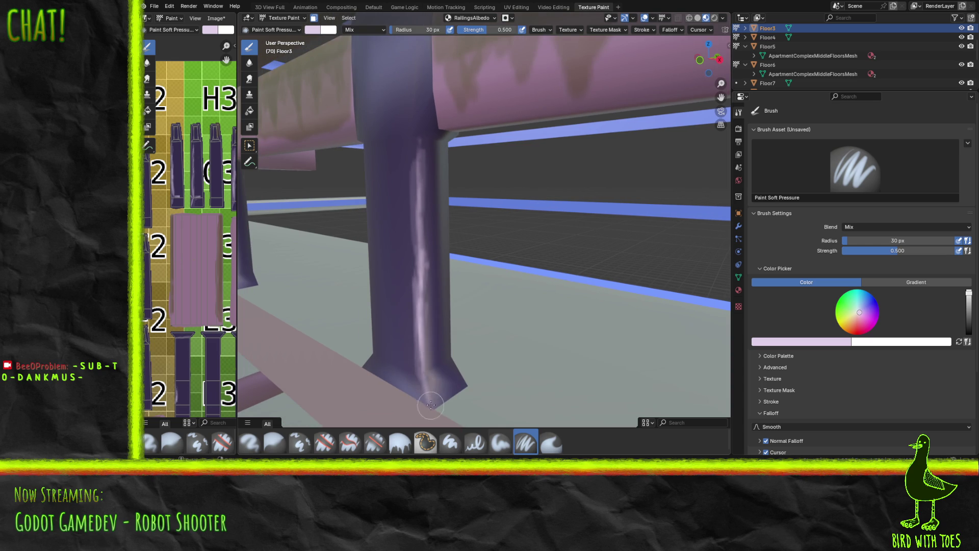
{"action": "left_click_drag", "start_coordinate": [428, 400], "coordinate": [431, 330]}
{"action": "mouse_move", "coordinate": [418, 86]}
{"action": "left_mouse_down"}
{"action": "mouse_move", "coordinate": [422, 125]}
{"action": "mouse_move", "coordinate": [413, 49]}
{"action": "mouse_move", "coordinate": [402, 57]}
{"action": "mouse_move", "coordinate": [421, 62]}
{"action": "left_mouse_up"}
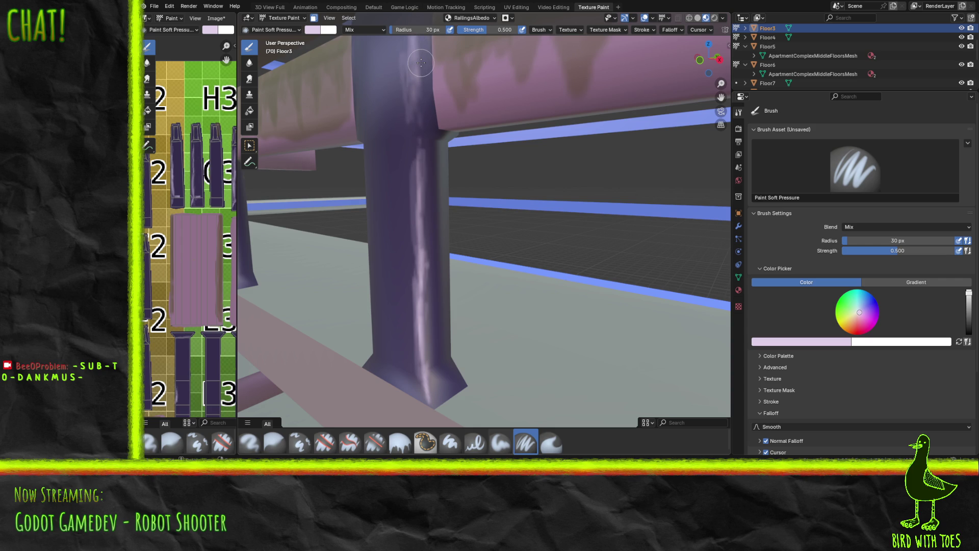
{"action": "middle_click_drag", "start_coordinate": [380, 188], "coordinate": [430, 187]}
Extend light streaks up to where the post meets the pink rail, redoing one undone stroke.
{"action": "mouse_move", "coordinate": [437, 230]}
{"action": "left_mouse_down"}
{"action": "mouse_move", "coordinate": [457, 238]}
{"action": "mouse_move", "coordinate": [446, 238]}
{"action": "left_mouse_up"}
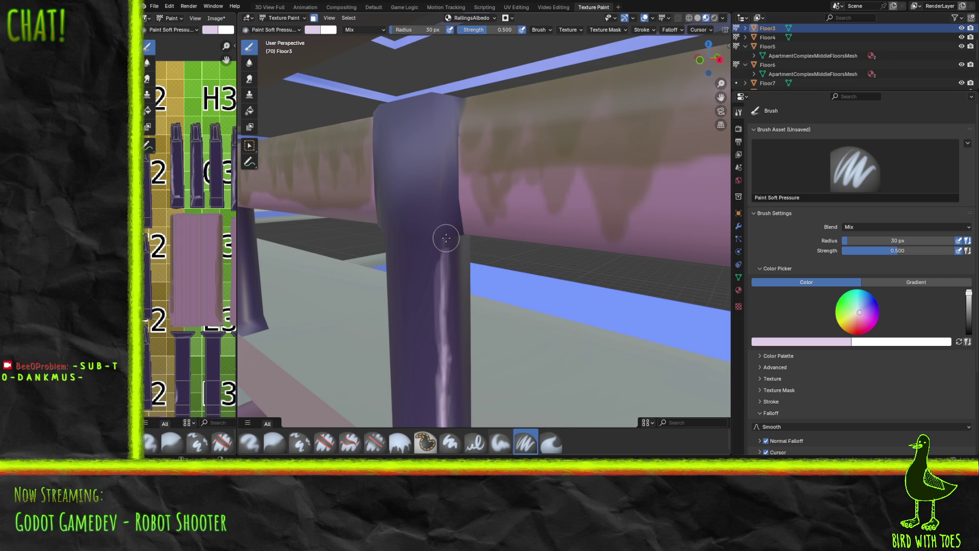
{"action": "mouse_move", "coordinate": [446, 238]}
{"action": "left_mouse_down"}
{"action": "mouse_move", "coordinate": [449, 173]}
{"action": "mouse_move", "coordinate": [459, 198]}
{"action": "left_mouse_up"}
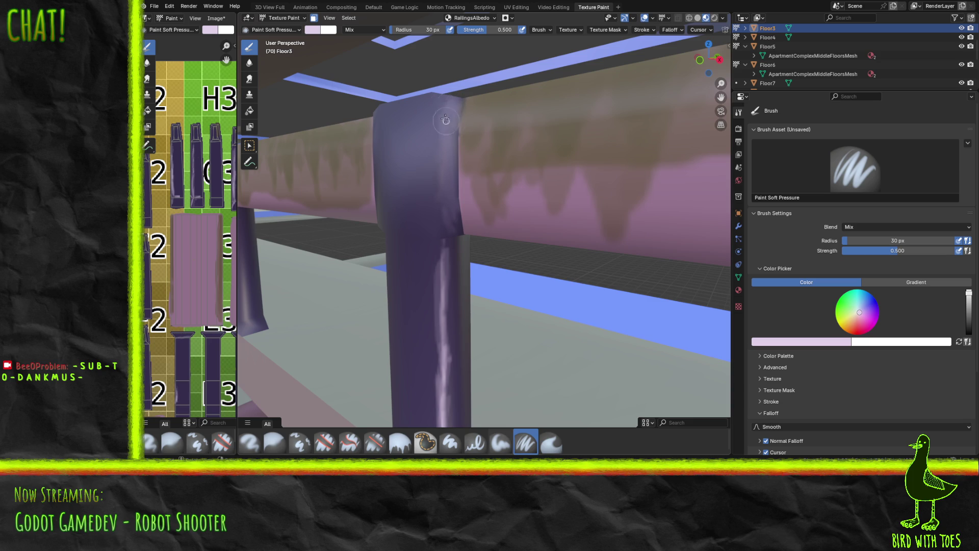
{"action": "mouse_move", "coordinate": [440, 137]}
{"action": "left_mouse_down"}
{"action": "mouse_move", "coordinate": [443, 212]}
{"action": "mouse_move", "coordinate": [439, 108]}
{"action": "mouse_move", "coordinate": [447, 228]}
{"action": "mouse_move", "coordinate": [437, 119]}
{"action": "left_mouse_up"}
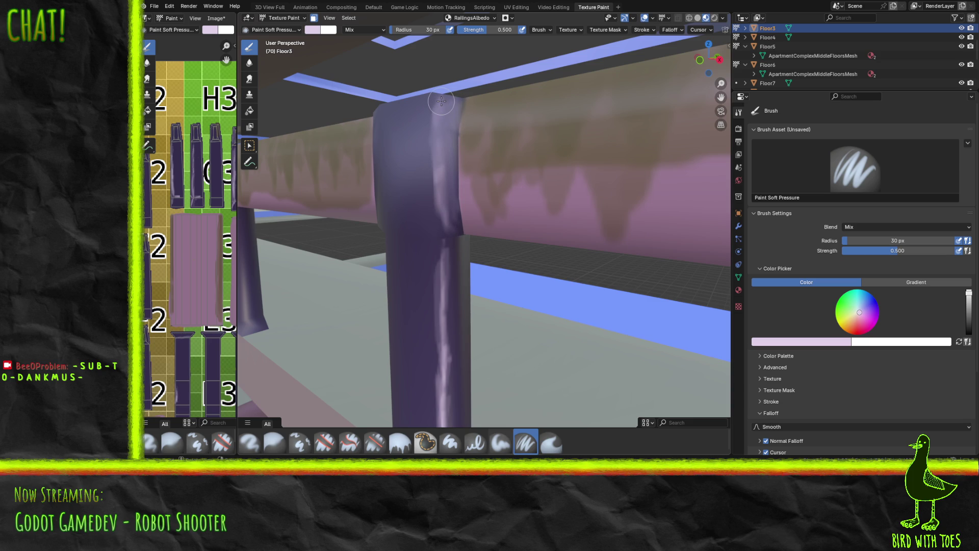
{"action": "key", "text": "ctrl+z"}
{"action": "key", "text": "ctrl+z"}
{"action": "key", "text": "ctrl+z"}
{"action": "key", "text": "ctrl+z"}
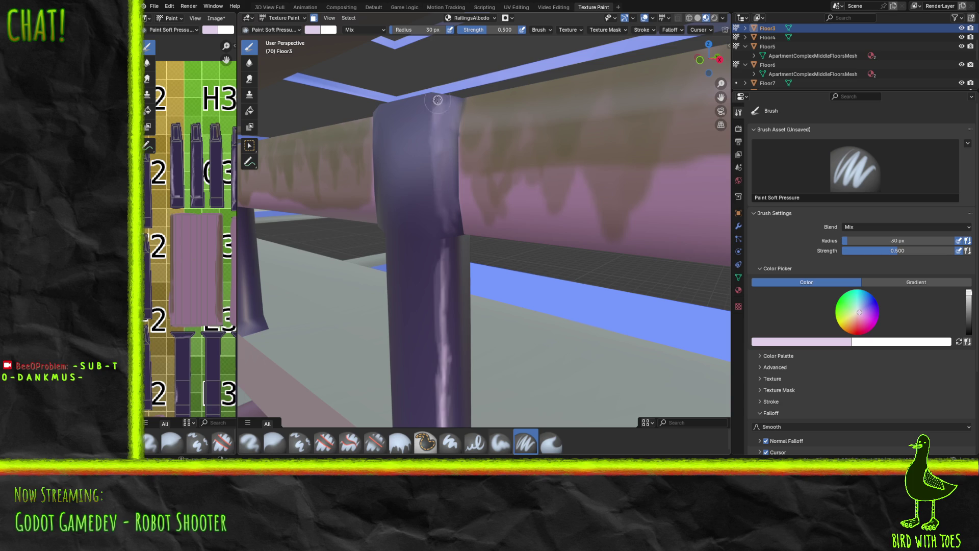
{"action": "left_click_drag", "start_coordinate": [439, 97], "coordinate": [439, 153]}
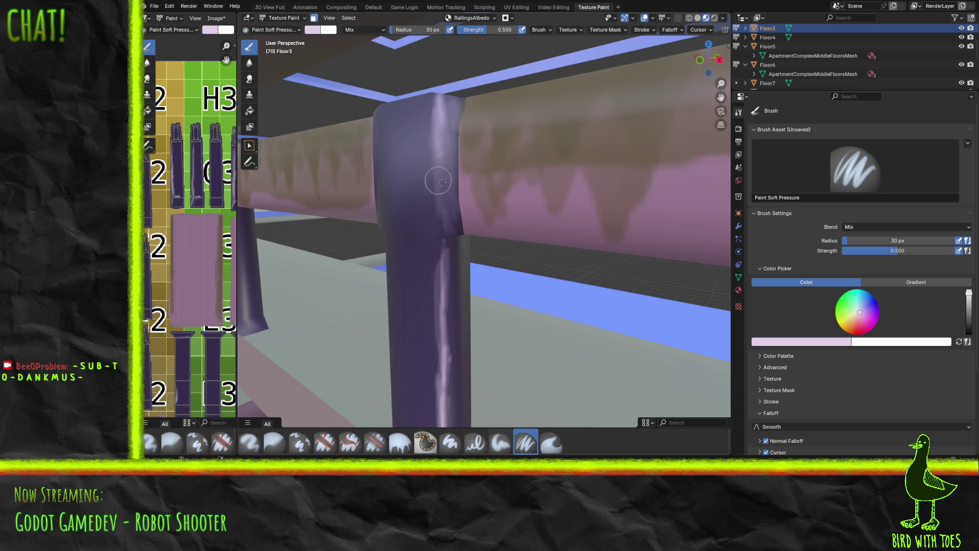
{"action": "mouse_move", "coordinate": [415, 186]}
{"action": "middle_mouse_down"}
{"action": "mouse_move", "coordinate": [464, 187]}
{"action": "mouse_move", "coordinate": [530, 207]}
{"action": "mouse_move", "coordinate": [530, 192]}
{"action": "mouse_move", "coordinate": [525, 218]}
{"action": "mouse_move", "coordinate": [509, 199]}
{"action": "mouse_move", "coordinate": [513, 212]}
{"action": "middle_mouse_up"}
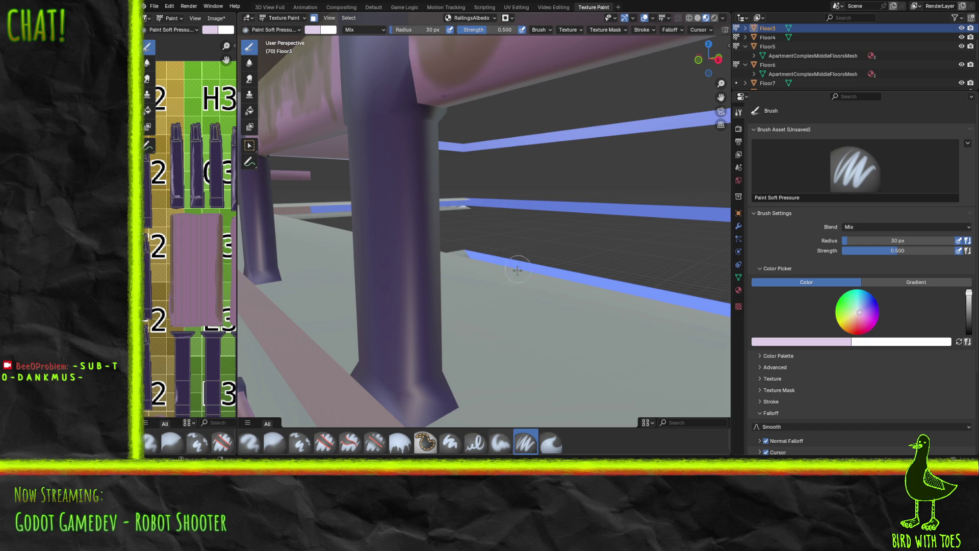
Paint a pale highlight across the post's lower face and base bend, widening it along the front edge.
{"action": "middle_click_drag", "start_coordinate": [475, 276], "coordinate": [470, 270]}
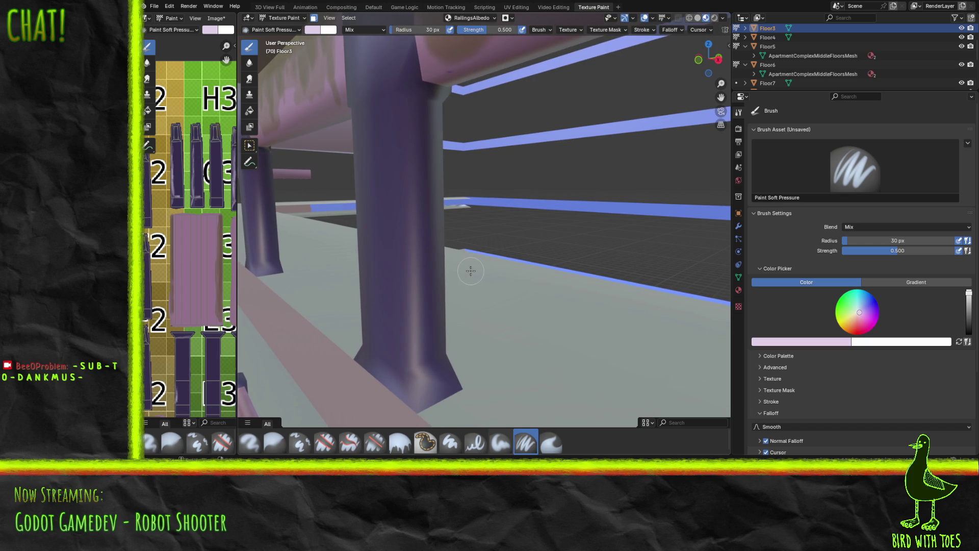
{"action": "mouse_move", "coordinate": [422, 393]}
{"action": "left_mouse_down"}
{"action": "mouse_move", "coordinate": [414, 405]}
{"action": "mouse_move", "coordinate": [413, 269]}
{"action": "mouse_move", "coordinate": [399, 350]}
{"action": "mouse_move", "coordinate": [415, 249]}
{"action": "mouse_move", "coordinate": [411, 164]}
{"action": "mouse_move", "coordinate": [400, 216]}
{"action": "mouse_move", "coordinate": [406, 110]}
{"action": "mouse_move", "coordinate": [410, 181]}
{"action": "mouse_move", "coordinate": [401, 109]}
{"action": "mouse_move", "coordinate": [408, 245]}
{"action": "mouse_move", "coordinate": [410, 108]}
{"action": "mouse_move", "coordinate": [424, 354]}
{"action": "mouse_move", "coordinate": [415, 394]}
{"action": "mouse_move", "coordinate": [418, 344]}
{"action": "mouse_move", "coordinate": [415, 367]}
{"action": "mouse_move", "coordinate": [451, 344]}
{"action": "mouse_move", "coordinate": [385, 354]}
{"action": "mouse_move", "coordinate": [381, 345]}
{"action": "mouse_move", "coordinate": [411, 375]}
{"action": "left_mouse_up"}
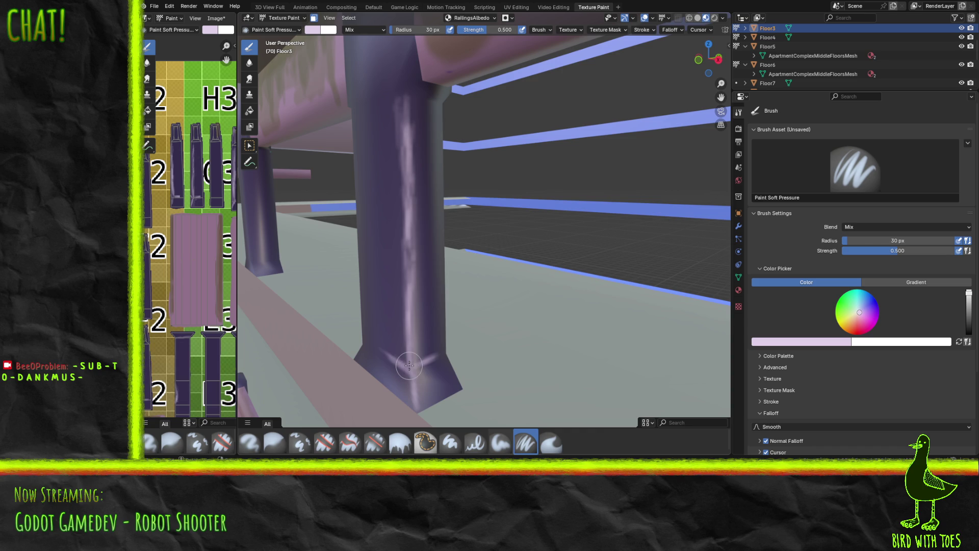
{"action": "mouse_move", "coordinate": [387, 261]}
{"action": "middle_mouse_down"}
{"action": "mouse_move", "coordinate": [469, 269]}
{"action": "mouse_move", "coordinate": [488, 300]}
{"action": "mouse_move", "coordinate": [509, 220]}
{"action": "mouse_move", "coordinate": [513, 249]}
{"action": "mouse_move", "coordinate": [510, 221]}
{"action": "mouse_move", "coordinate": [510, 238]}
{"action": "middle_mouse_up"}
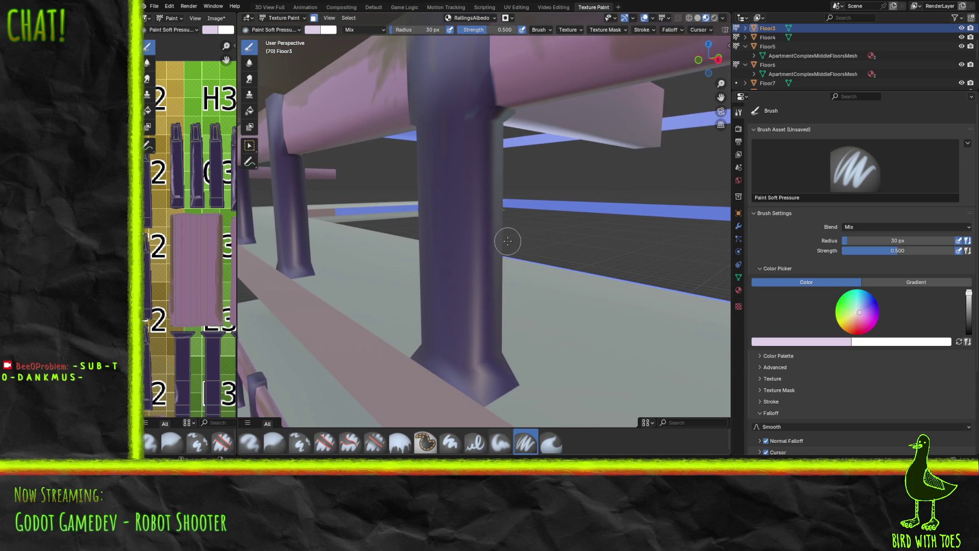
{"action": "mouse_move", "coordinate": [463, 345]}
{"action": "left_mouse_down"}
{"action": "mouse_move", "coordinate": [472, 309]}
{"action": "mouse_move", "coordinate": [473, 326]}
{"action": "mouse_move", "coordinate": [470, 210]}
{"action": "mouse_move", "coordinate": [463, 242]}
{"action": "mouse_move", "coordinate": [474, 236]}
{"action": "mouse_move", "coordinate": [475, 116]}
{"action": "mouse_move", "coordinate": [473, 337]}
{"action": "left_mouse_up"}
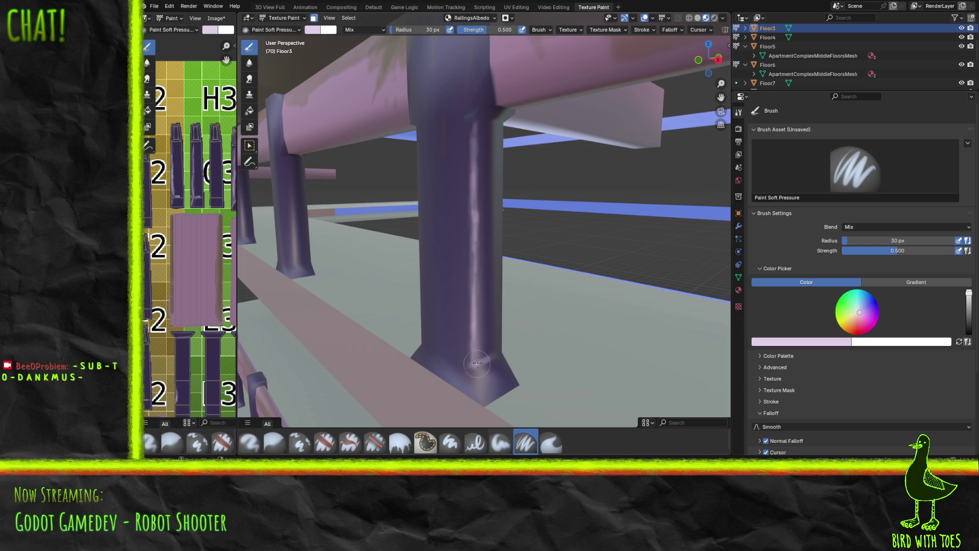
{"action": "mouse_move", "coordinate": [464, 337]}
{"action": "left_mouse_down"}
{"action": "mouse_move", "coordinate": [448, 350]}
{"action": "mouse_move", "coordinate": [481, 400]}
{"action": "mouse_move", "coordinate": [471, 372]}
{"action": "left_mouse_up"}
{"action": "left_click_drag", "start_coordinate": [466, 350], "coordinate": [473, 251]}
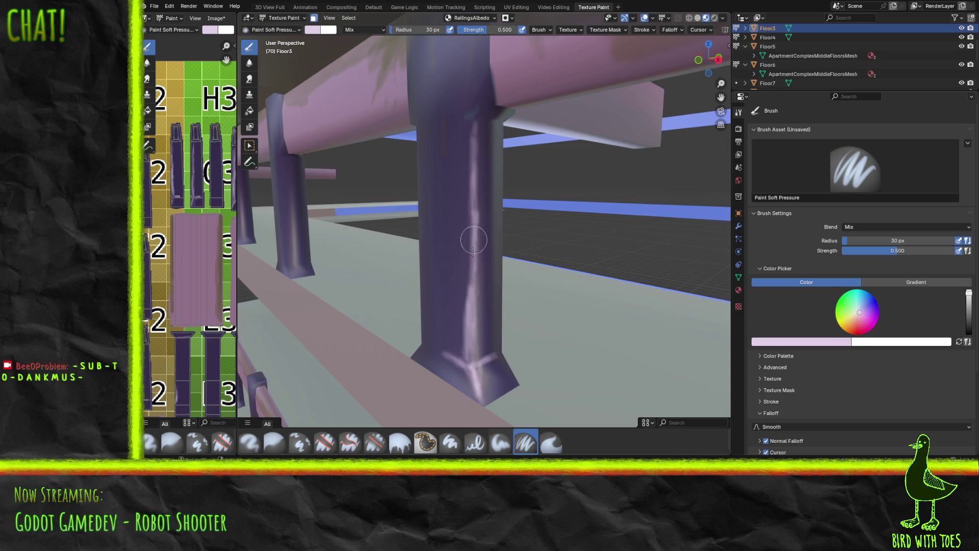
{"action": "mouse_move", "coordinate": [478, 353]}
{"action": "left_mouse_down"}
{"action": "mouse_move", "coordinate": [466, 238]}
{"action": "mouse_move", "coordinate": [455, 275]}
{"action": "mouse_move", "coordinate": [467, 359]}
{"action": "left_mouse_up"}
{"action": "mouse_move", "coordinate": [474, 278]}
{"action": "left_mouse_down"}
{"action": "mouse_move", "coordinate": [461, 295]}
{"action": "mouse_move", "coordinate": [478, 112]}
{"action": "left_mouse_up"}
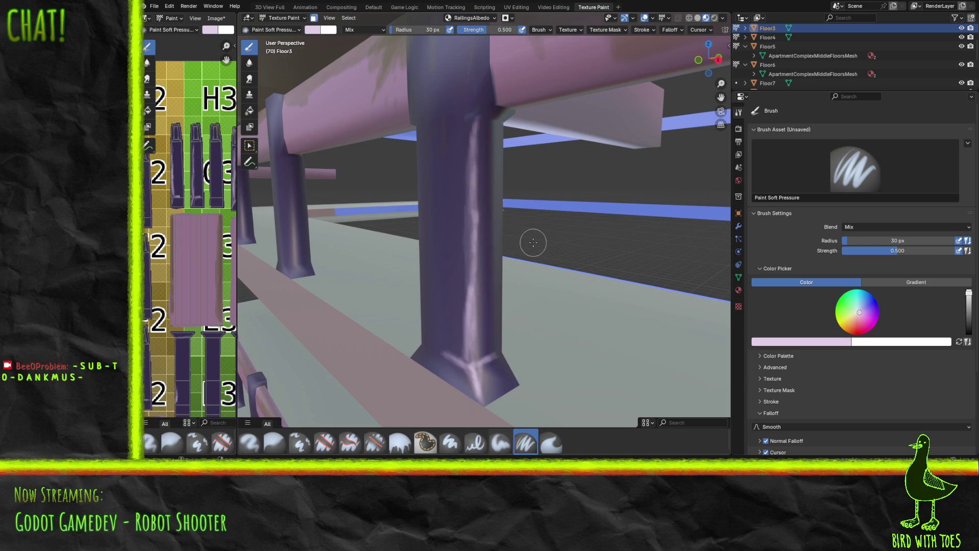
Save the RailingsAlbedo texture image with Alt+S to keep the new post highlights.
{"action": "scroll", "coordinate": [533, 236], "scroll_direction": "down", "scroll_amount": 10}
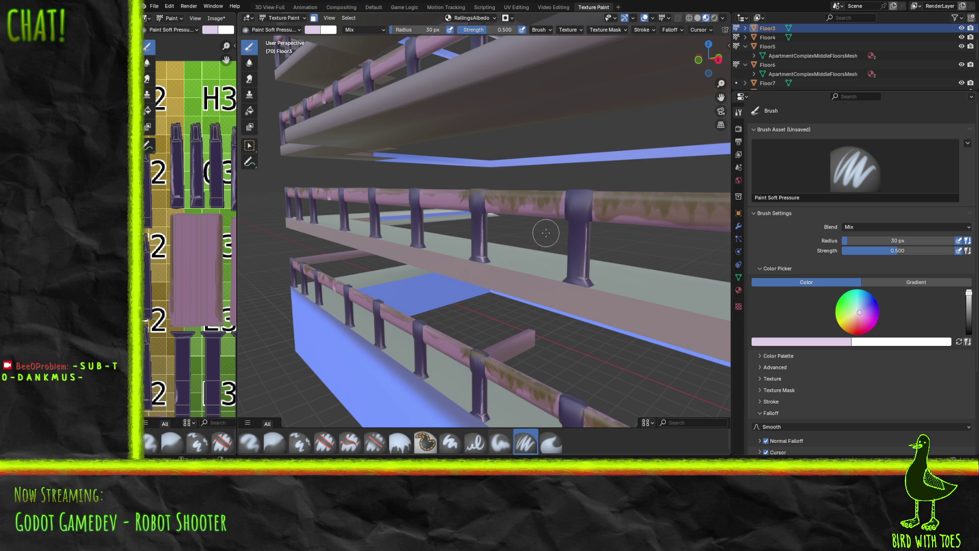
{"action": "scroll", "coordinate": [558, 235], "scroll_direction": "up", "scroll_amount": 10}
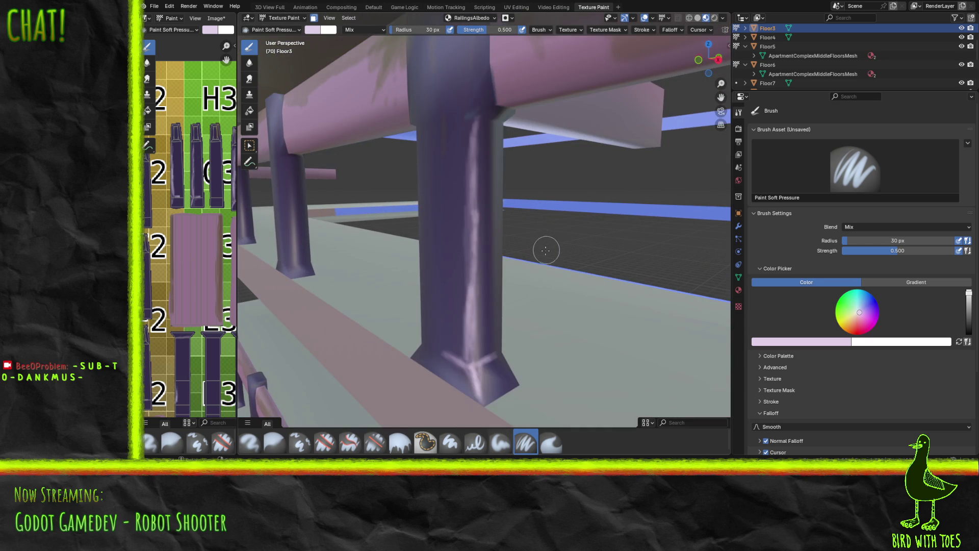
{"action": "key", "text": "alt+s"}
{"action": "scroll", "coordinate": [470, 192], "scroll_direction": "down", "scroll_amount": 10}
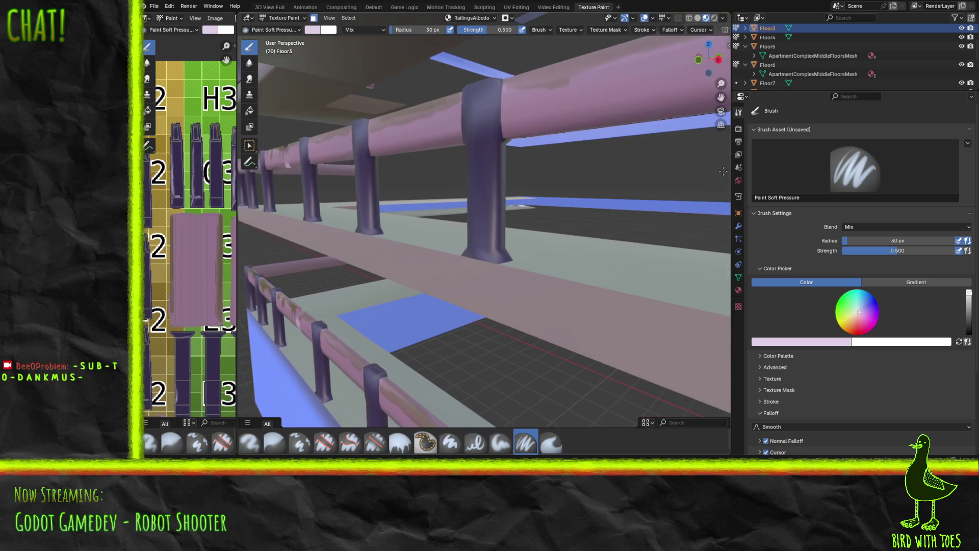
Paint a pale pink streak up the nearby column's centre and brighten its flared base.
{"action": "mouse_move", "coordinate": [600, 229]}
{"action": "middle_mouse_down", "text": "ctrl"}
{"action": "mouse_move", "coordinate": [558, 203]}
{"action": "mouse_move", "coordinate": [498, 216]}
{"action": "middle_mouse_up", "text": "ctrl"}
{"action": "scroll", "coordinate": [503, 215], "scroll_direction": "down", "scroll_amount": 1}
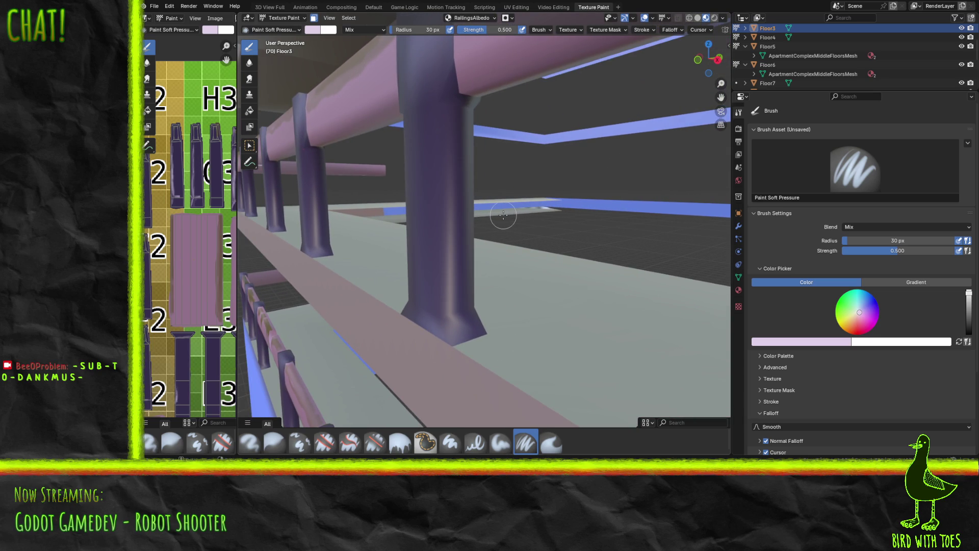
{"action": "mouse_move", "coordinate": [451, 328]}
{"action": "left_mouse_down"}
{"action": "mouse_move", "coordinate": [451, 316]}
{"action": "mouse_move", "coordinate": [452, 341]}
{"action": "mouse_move", "coordinate": [442, 194]}
{"action": "left_mouse_up"}
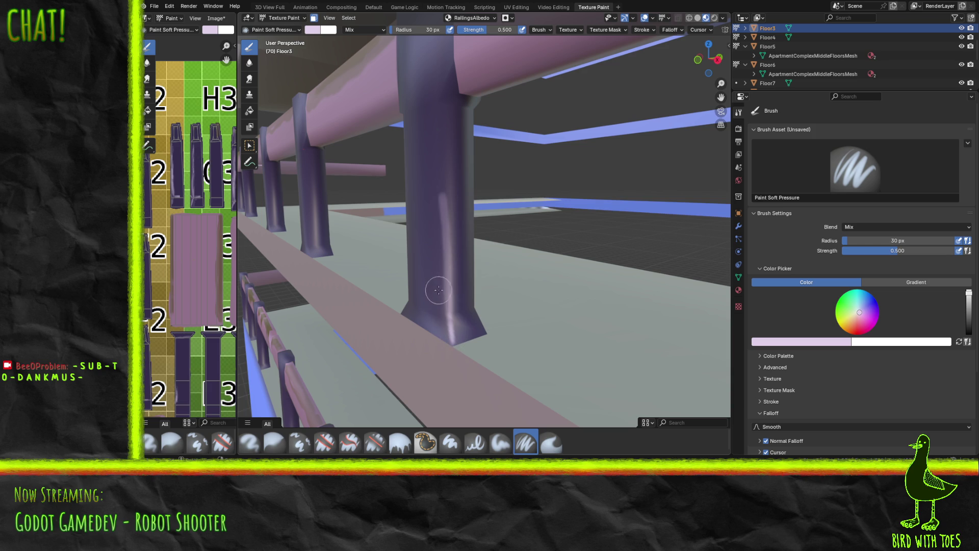
{"action": "key", "text": "ctrl+z"}
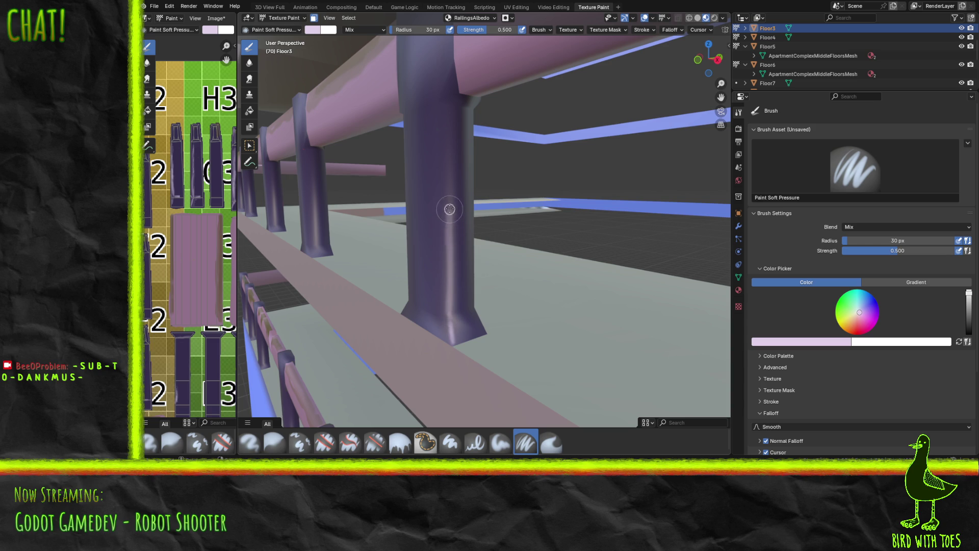
{"action": "key", "text": "ctrl+shift+z"}
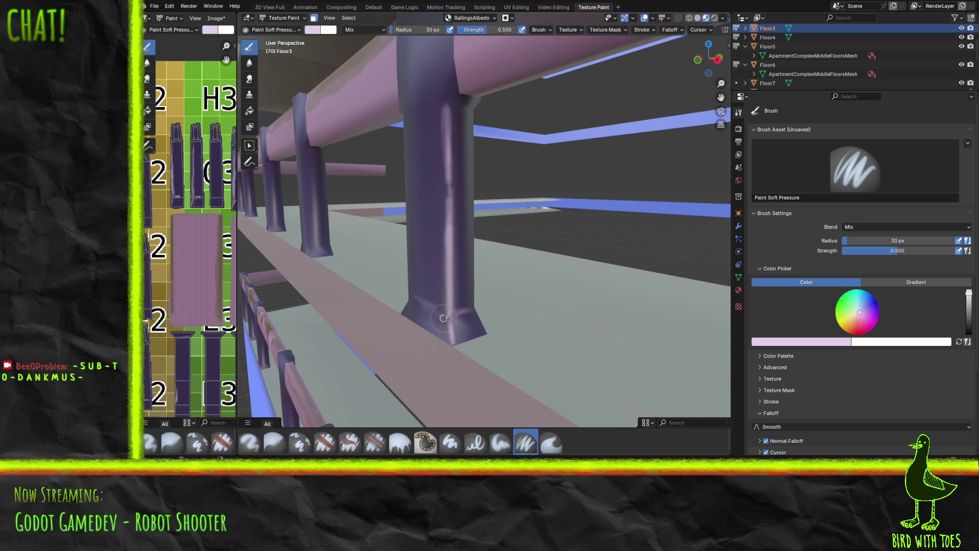
{"action": "mouse_move", "coordinate": [433, 316]}
{"action": "left_mouse_down"}
{"action": "mouse_move", "coordinate": [425, 301]}
{"action": "mouse_move", "coordinate": [452, 308]}
{"action": "left_mouse_up"}
{"action": "middle_click_drag", "start_coordinate": [357, 191], "coordinate": [312, 286]}
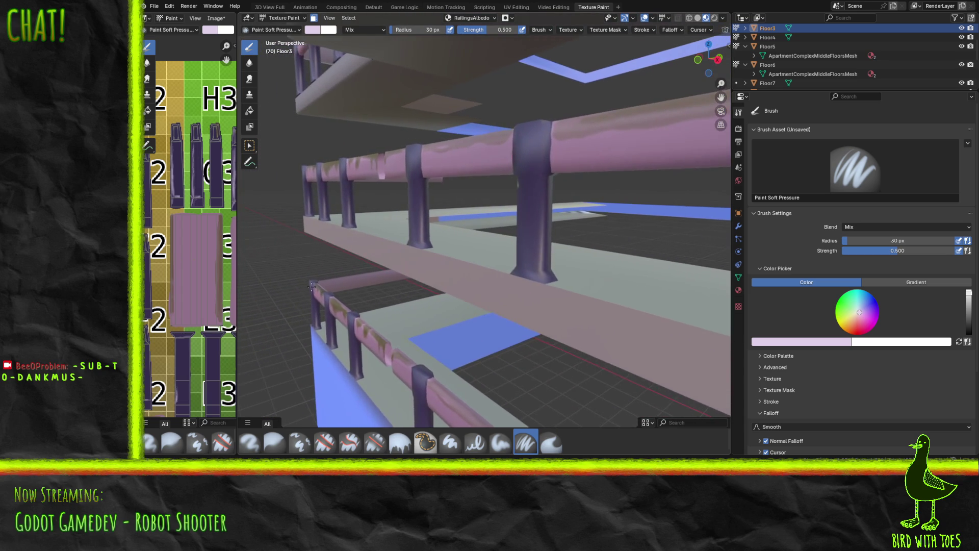
{"action": "middle_click_drag", "start_coordinate": [485, 274], "coordinate": [521, 71]}
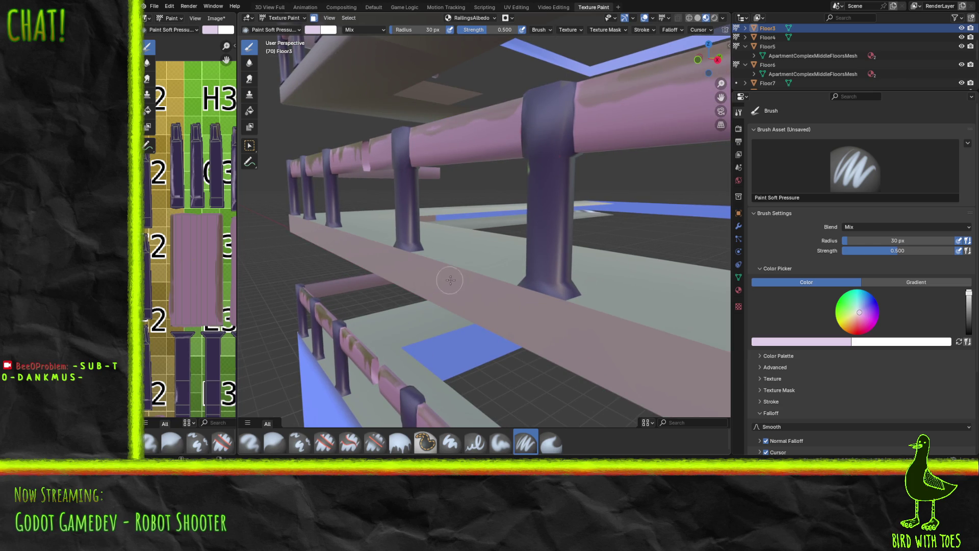
{"action": "mouse_move", "coordinate": [450, 280]}
{"action": "middle_mouse_down"}
{"action": "mouse_move", "coordinate": [427, 235]}
{"action": "mouse_move", "coordinate": [500, 224]}
{"action": "middle_mouse_up"}
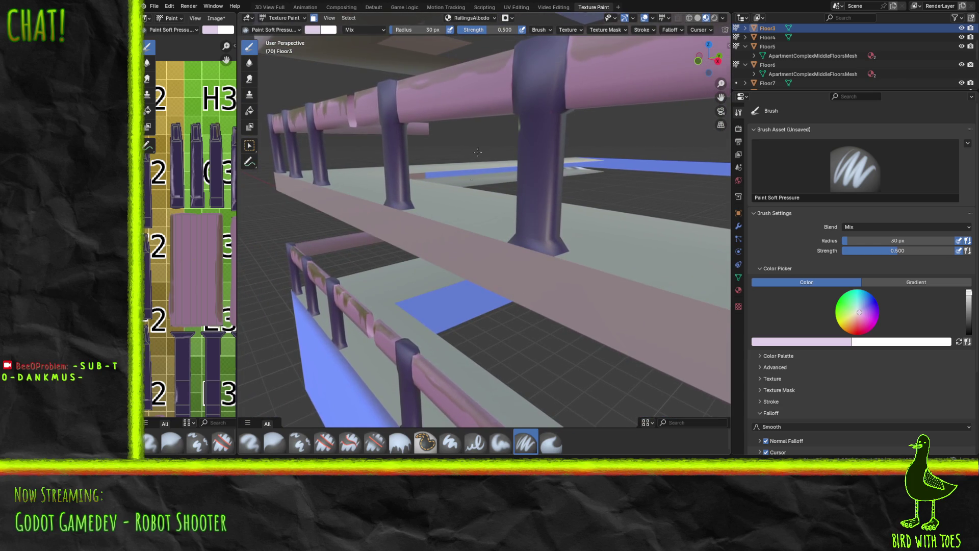
{"action": "middle_click_drag", "start_coordinate": [542, 254], "coordinate": [378, 313]}
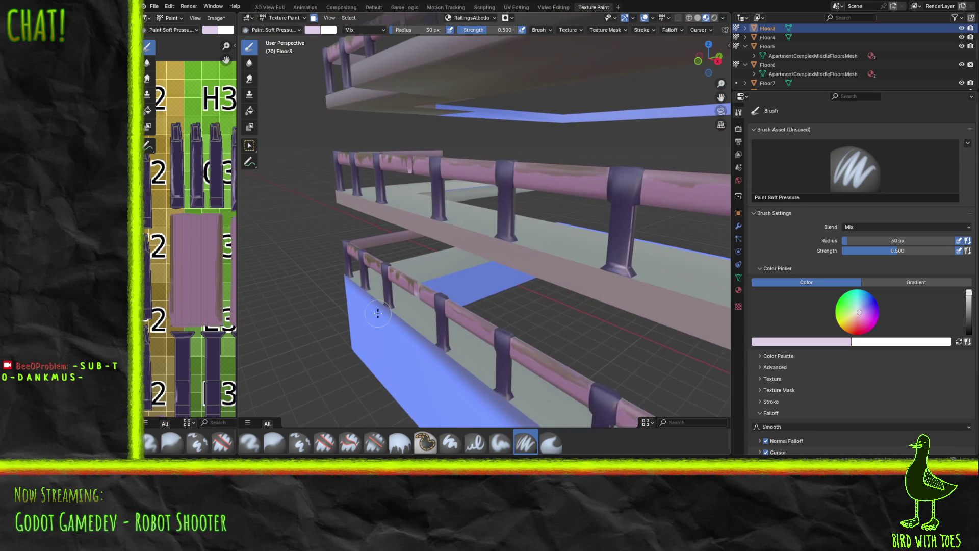
{"action": "mouse_move", "coordinate": [538, 173]}
{"action": "middle_mouse_down", "text": "ctrl"}
{"action": "mouse_move", "coordinate": [508, 427]}
{"action": "mouse_move", "coordinate": [461, 280]}
{"action": "mouse_move", "coordinate": [525, 250]}
{"action": "mouse_move", "coordinate": [377, 235]}
{"action": "mouse_move", "coordinate": [532, 250]}
{"action": "mouse_move", "coordinate": [550, 242]}
{"action": "mouse_move", "coordinate": [303, 248]}
{"action": "middle_mouse_up", "text": "ctrl"}
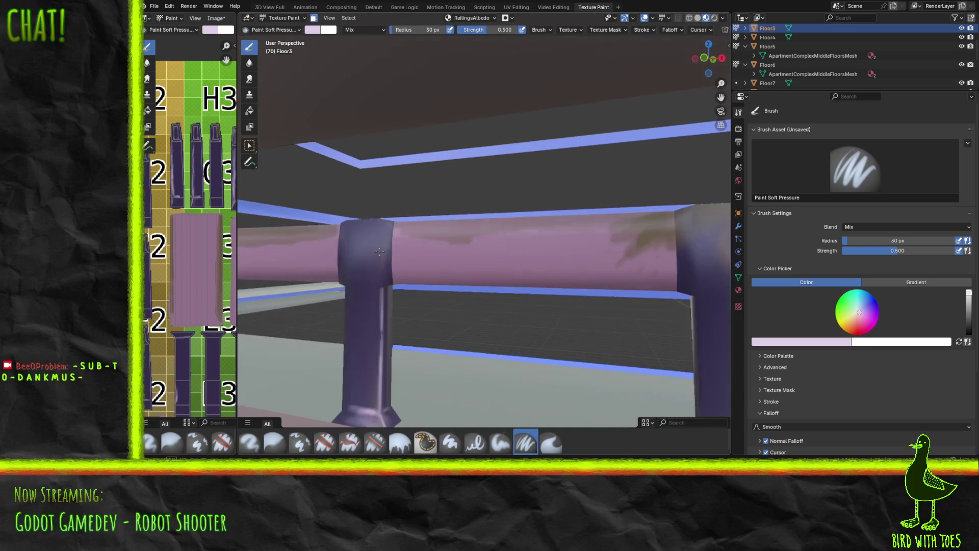
{"action": "mouse_move", "coordinate": [423, 254]}
{"action": "middle_mouse_down"}
{"action": "mouse_move", "coordinate": [540, 262]}
{"action": "mouse_move", "coordinate": [520, 258]}
{"action": "middle_mouse_up"}
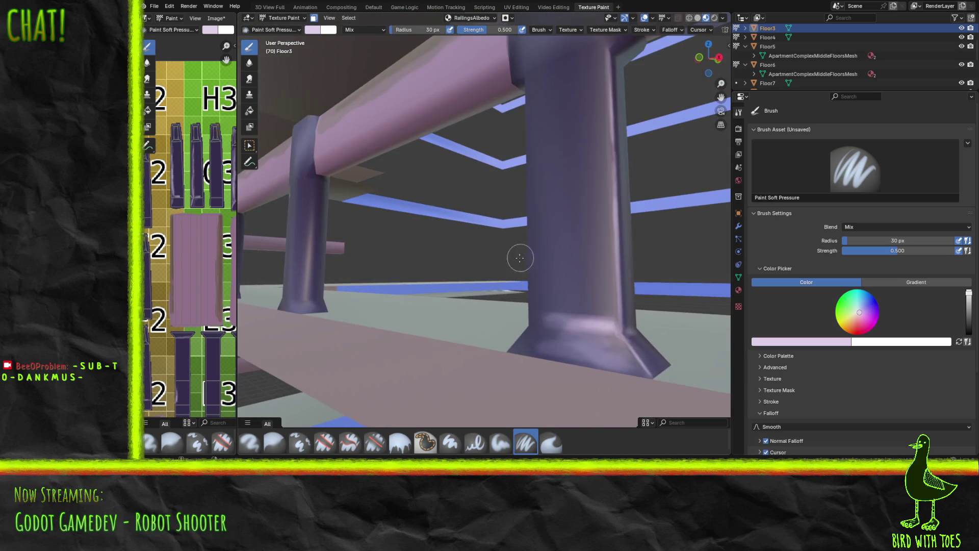
Paint pale highlight streaks down the next purple post's left edge and across its flared base.
{"action": "mouse_move", "coordinate": [458, 251]}
{"action": "middle_mouse_down"}
{"action": "mouse_move", "coordinate": [517, 265]}
{"action": "mouse_move", "coordinate": [492, 284]}
{"action": "mouse_move", "coordinate": [463, 273]}
{"action": "mouse_move", "coordinate": [472, 263]}
{"action": "mouse_move", "coordinate": [475, 272]}
{"action": "mouse_move", "coordinate": [472, 244]}
{"action": "mouse_move", "coordinate": [476, 265]}
{"action": "mouse_move", "coordinate": [462, 254]}
{"action": "mouse_move", "coordinate": [431, 258]}
{"action": "middle_mouse_up"}
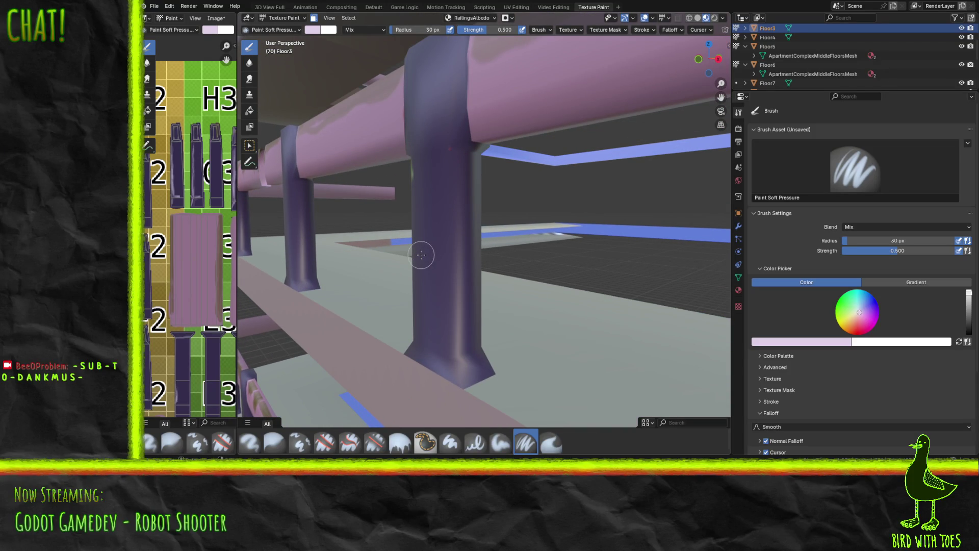
{"action": "mouse_move", "coordinate": [421, 255]}
{"action": "left_mouse_down"}
{"action": "mouse_move", "coordinate": [459, 332]}
{"action": "mouse_move", "coordinate": [457, 360]}
{"action": "mouse_move", "coordinate": [459, 280]}
{"action": "mouse_move", "coordinate": [459, 312]}
{"action": "mouse_move", "coordinate": [451, 286]}
{"action": "mouse_move", "coordinate": [454, 279]}
{"action": "mouse_move", "coordinate": [454, 306]}
{"action": "mouse_move", "coordinate": [462, 270]}
{"action": "mouse_move", "coordinate": [459, 298]}
{"action": "mouse_move", "coordinate": [458, 225]}
{"action": "mouse_move", "coordinate": [444, 175]}
{"action": "mouse_move", "coordinate": [457, 149]}
{"action": "mouse_move", "coordinate": [459, 354]}
{"action": "mouse_move", "coordinate": [472, 347]}
{"action": "mouse_move", "coordinate": [460, 386]}
{"action": "mouse_move", "coordinate": [457, 356]}
{"action": "mouse_move", "coordinate": [448, 362]}
{"action": "mouse_move", "coordinate": [458, 326]}
{"action": "left_mouse_up"}
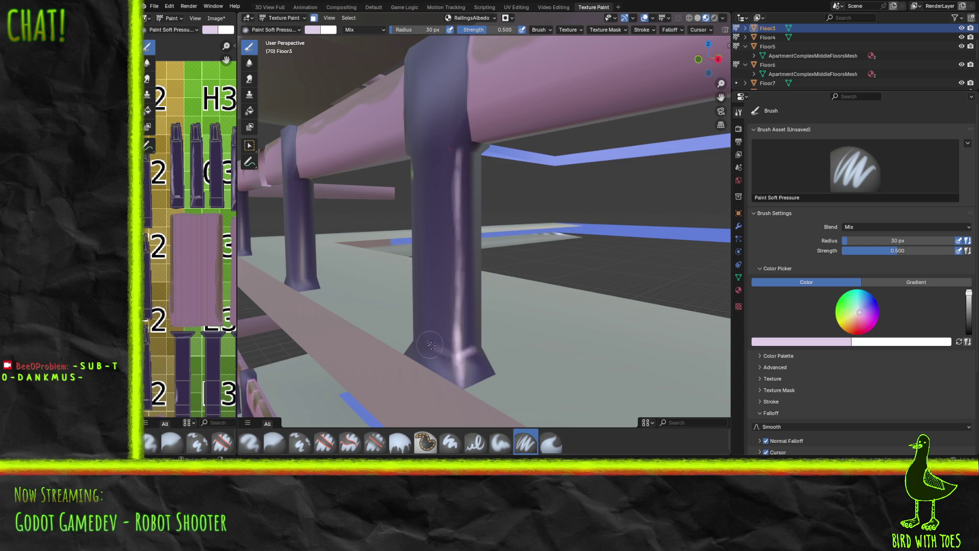
{"action": "left_click_drag", "start_coordinate": [423, 340], "coordinate": [451, 350]}
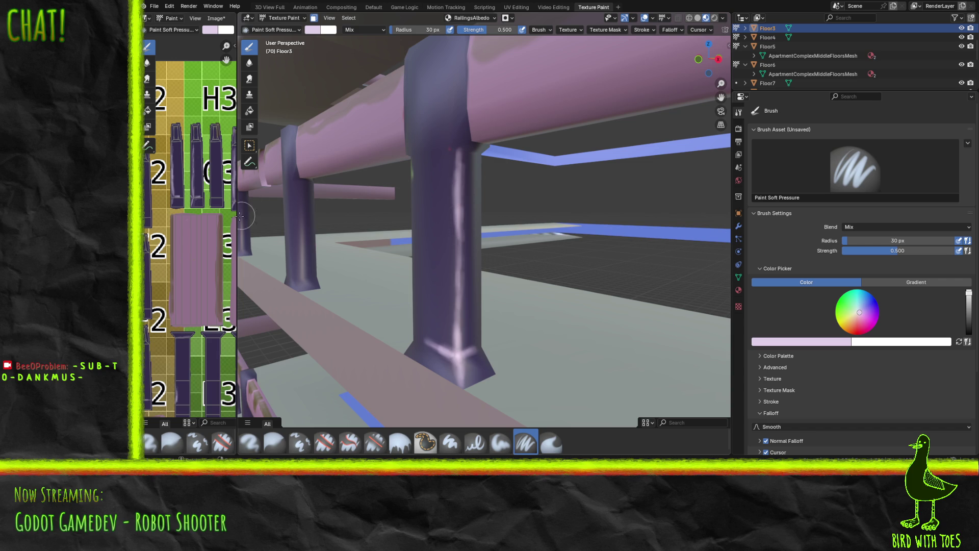
{"action": "middle_click_drag", "start_coordinate": [392, 253], "coordinate": [468, 263]}
{"action": "scroll", "coordinate": [467, 263], "scroll_direction": "down", "scroll_amount": 2}
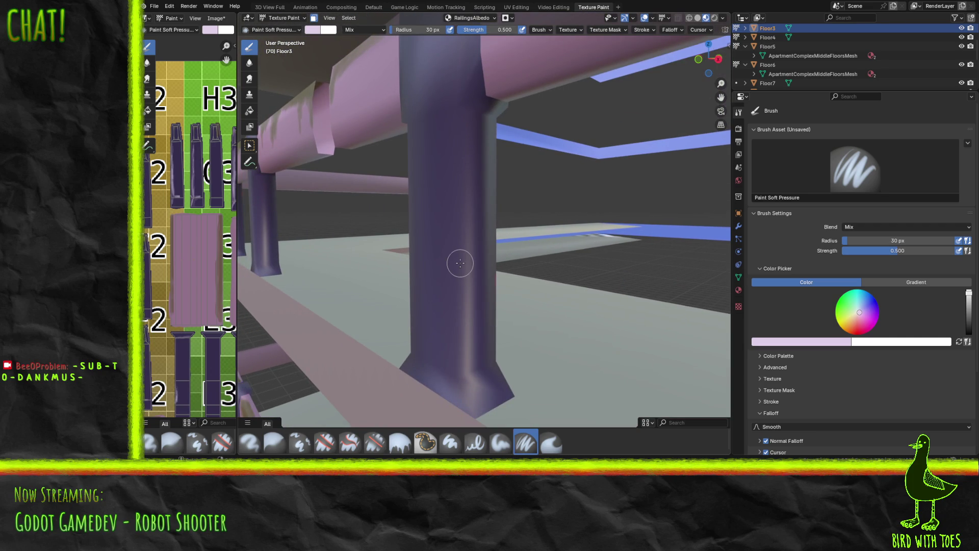
Brighten the pillar's front edge and base corner with pale pink strokes, then save the texture.
{"action": "mouse_move", "coordinate": [460, 263]}
{"action": "left_mouse_down"}
{"action": "mouse_move", "coordinate": [448, 328]}
{"action": "mouse_move", "coordinate": [463, 365]}
{"action": "mouse_move", "coordinate": [465, 218]}
{"action": "mouse_move", "coordinate": [449, 255]}
{"action": "mouse_move", "coordinate": [464, 234]}
{"action": "mouse_move", "coordinate": [471, 120]}
{"action": "mouse_move", "coordinate": [466, 360]}
{"action": "mouse_move", "coordinate": [479, 256]}
{"action": "mouse_move", "coordinate": [468, 262]}
{"action": "mouse_move", "coordinate": [479, 355]}
{"action": "mouse_move", "coordinate": [466, 375]}
{"action": "mouse_move", "coordinate": [484, 364]}
{"action": "mouse_move", "coordinate": [467, 375]}
{"action": "mouse_move", "coordinate": [484, 355]}
{"action": "mouse_move", "coordinate": [437, 337]}
{"action": "mouse_move", "coordinate": [445, 371]}
{"action": "mouse_move", "coordinate": [437, 358]}
{"action": "mouse_move", "coordinate": [464, 375]}
{"action": "mouse_move", "coordinate": [420, 348]}
{"action": "mouse_move", "coordinate": [458, 370]}
{"action": "mouse_move", "coordinate": [476, 406]}
{"action": "mouse_move", "coordinate": [468, 377]}
{"action": "mouse_move", "coordinate": [477, 395]}
{"action": "left_mouse_up"}
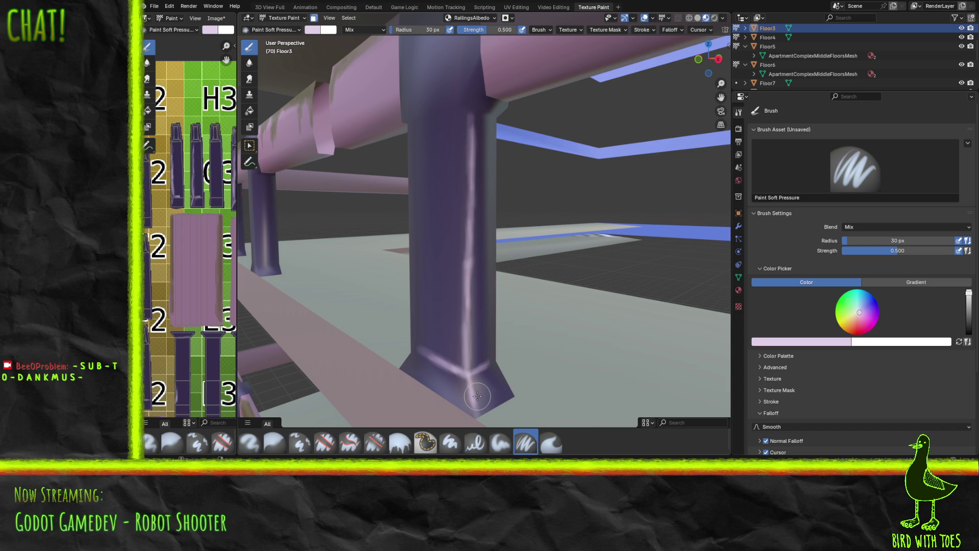
{"action": "mouse_move", "coordinate": [478, 395]}
{"action": "left_mouse_down"}
{"action": "mouse_move", "coordinate": [477, 347]}
{"action": "mouse_move", "coordinate": [456, 363]}
{"action": "mouse_move", "coordinate": [458, 377]}
{"action": "mouse_move", "coordinate": [467, 138]}
{"action": "left_mouse_up"}
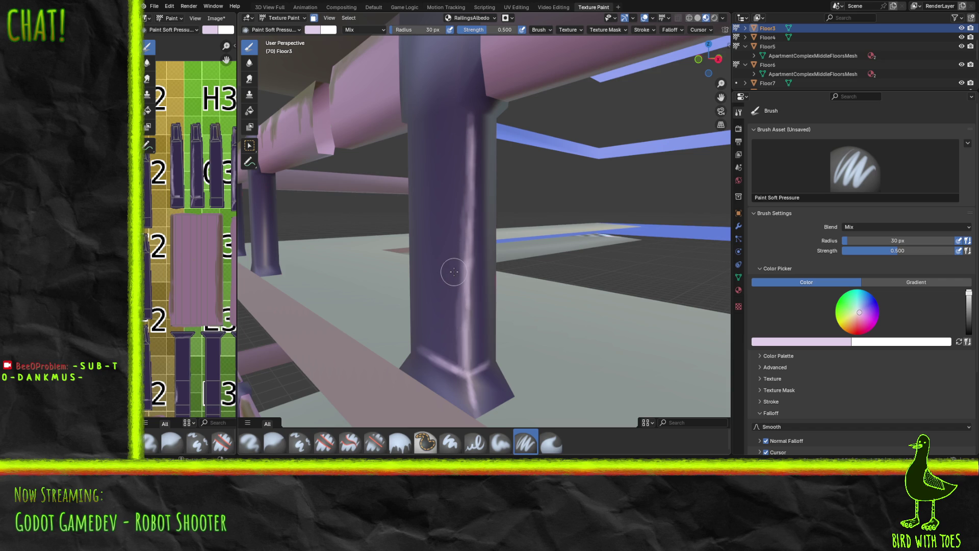
{"action": "left_click_drag", "start_coordinate": [455, 271], "coordinate": [465, 290]}
{"action": "key", "text": "alt+s"}
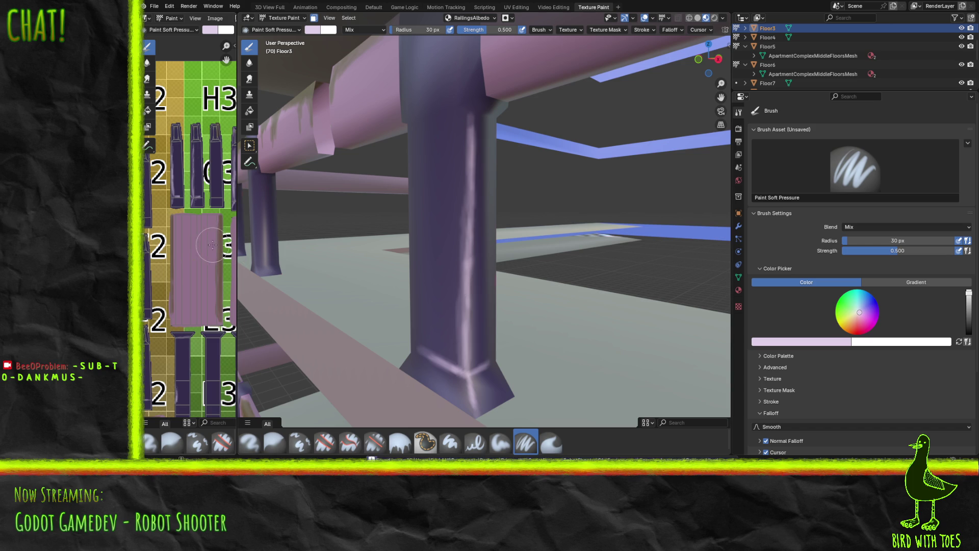
{"action": "mouse_move", "coordinate": [447, 227]}
{"action": "middle_mouse_down"}
{"action": "mouse_move", "coordinate": [461, 234]}
{"action": "mouse_move", "coordinate": [517, 219]}
{"action": "mouse_move", "coordinate": [510, 222]}
{"action": "mouse_move", "coordinate": [554, 252]}
{"action": "mouse_move", "coordinate": [546, 222]}
{"action": "mouse_move", "coordinate": [530, 224]}
{"action": "mouse_move", "coordinate": [545, 222]}
{"action": "middle_mouse_up"}
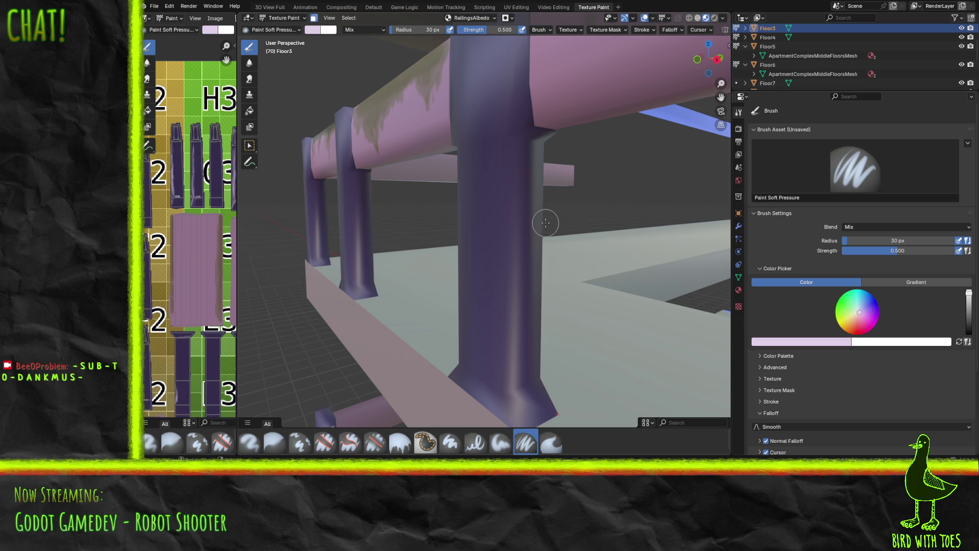
Paint light highlight streaks up the pillar's face and across its base.
{"action": "mouse_move", "coordinate": [523, 380]}
{"action": "left_mouse_down"}
{"action": "mouse_move", "coordinate": [515, 388]}
{"action": "mouse_move", "coordinate": [533, 382]}
{"action": "mouse_move", "coordinate": [510, 389]}
{"action": "mouse_move", "coordinate": [531, 385]}
{"action": "left_mouse_up"}
{"action": "mouse_move", "coordinate": [467, 365]}
{"action": "left_mouse_down"}
{"action": "mouse_move", "coordinate": [494, 381]}
{"action": "mouse_move", "coordinate": [508, 378]}
{"action": "mouse_move", "coordinate": [503, 221]}
{"action": "left_mouse_up"}
{"action": "mouse_move", "coordinate": [506, 378]}
{"action": "left_mouse_down"}
{"action": "mouse_move", "coordinate": [509, 145]}
{"action": "mouse_move", "coordinate": [518, 231]}
{"action": "left_mouse_up"}
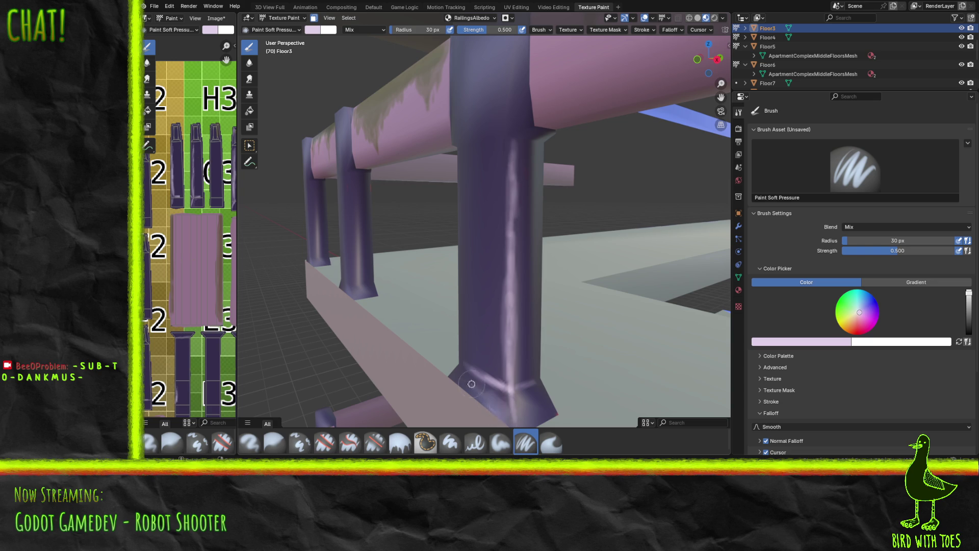
{"action": "mouse_move", "coordinate": [504, 397]}
{"action": "left_mouse_down"}
{"action": "mouse_move", "coordinate": [492, 385]}
{"action": "mouse_move", "coordinate": [516, 408]}
{"action": "mouse_move", "coordinate": [515, 394]}
{"action": "mouse_move", "coordinate": [505, 397]}
{"action": "mouse_move", "coordinate": [525, 400]}
{"action": "left_mouse_up"}
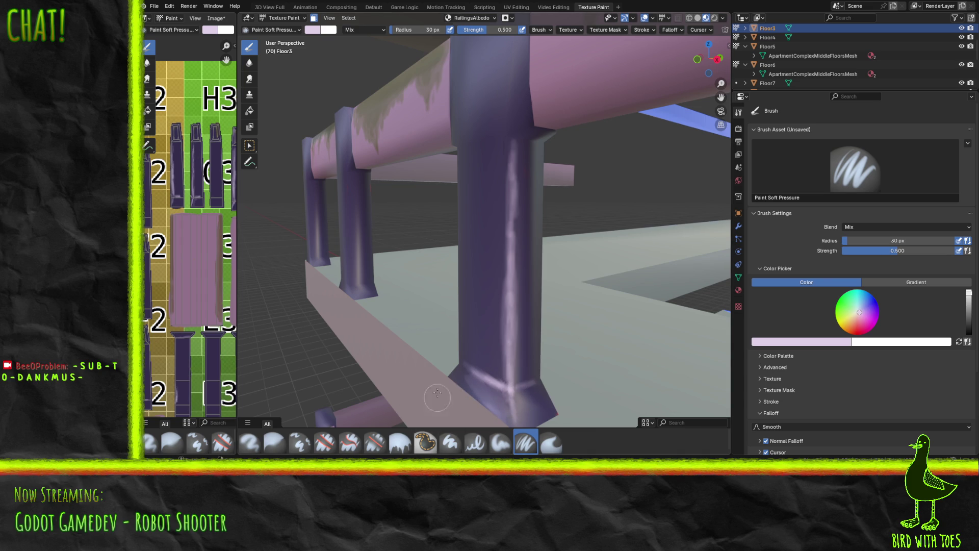
Paint a light pink highlight down the front post and brighten where it meets the base.
{"action": "scroll", "coordinate": [389, 242], "scroll_direction": "down", "scroll_amount": 5}
{"action": "mouse_move", "coordinate": [408, 239]}
{"action": "middle_mouse_down", "text": "shift"}
{"action": "mouse_move", "coordinate": [483, 251]}
{"action": "mouse_move", "coordinate": [439, 249]}
{"action": "mouse_move", "coordinate": [493, 234]}
{"action": "mouse_move", "coordinate": [518, 253]}
{"action": "mouse_move", "coordinate": [507, 261]}
{"action": "mouse_move", "coordinate": [450, 247]}
{"action": "mouse_move", "coordinate": [473, 238]}
{"action": "mouse_move", "coordinate": [393, 236]}
{"action": "mouse_move", "coordinate": [684, 236]}
{"action": "mouse_move", "coordinate": [724, 264]}
{"action": "mouse_move", "coordinate": [680, 265]}
{"action": "mouse_move", "coordinate": [704, 263]}
{"action": "middle_mouse_up", "text": "shift"}
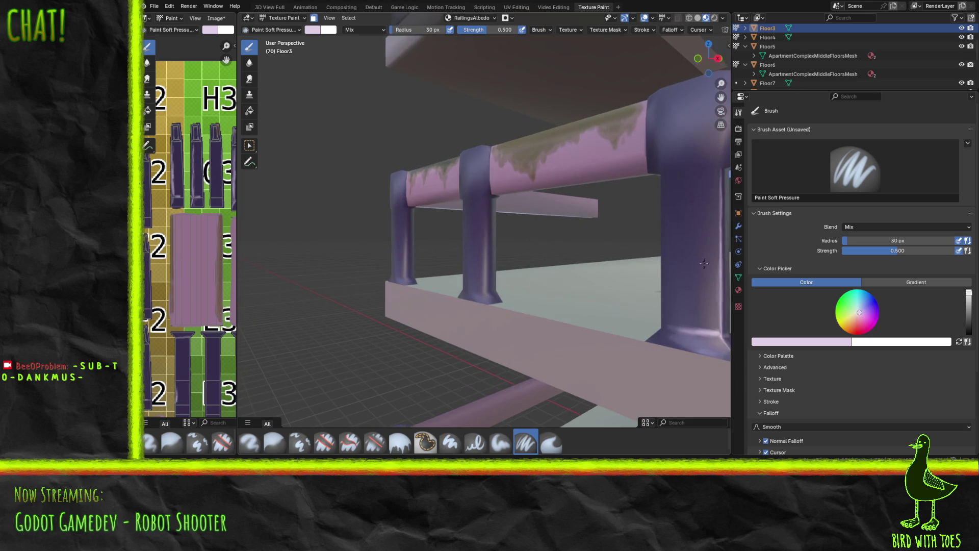
{"action": "scroll", "coordinate": [627, 283], "scroll_direction": "up", "scroll_amount": 3}
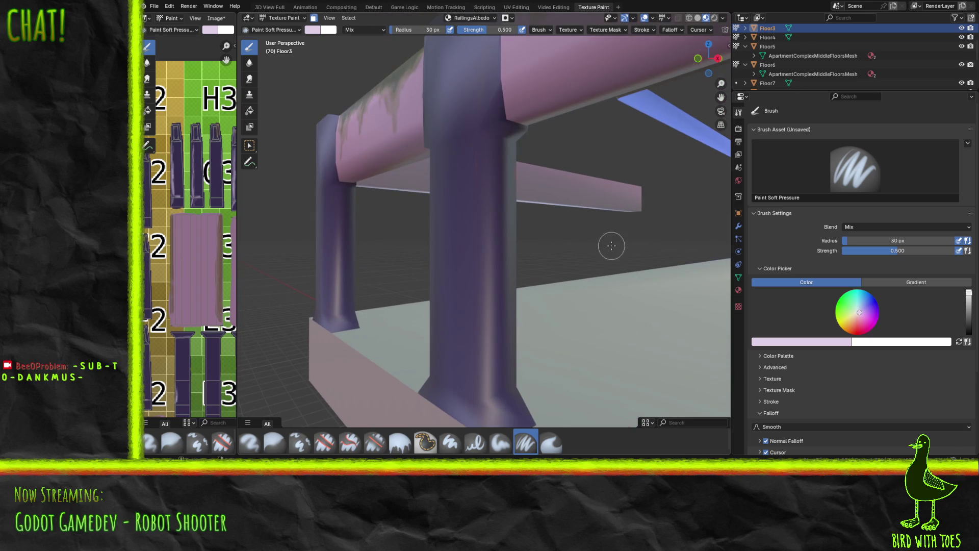
{"action": "scroll", "coordinate": [609, 245], "scroll_direction": "up", "scroll_amount": 1}
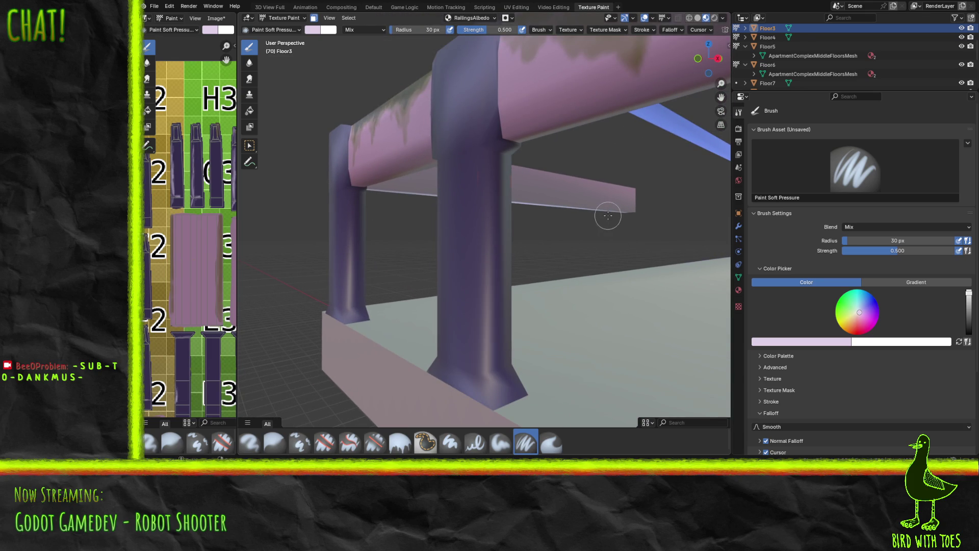
{"action": "scroll", "coordinate": [606, 215], "scroll_direction": "up", "scroll_amount": 1}
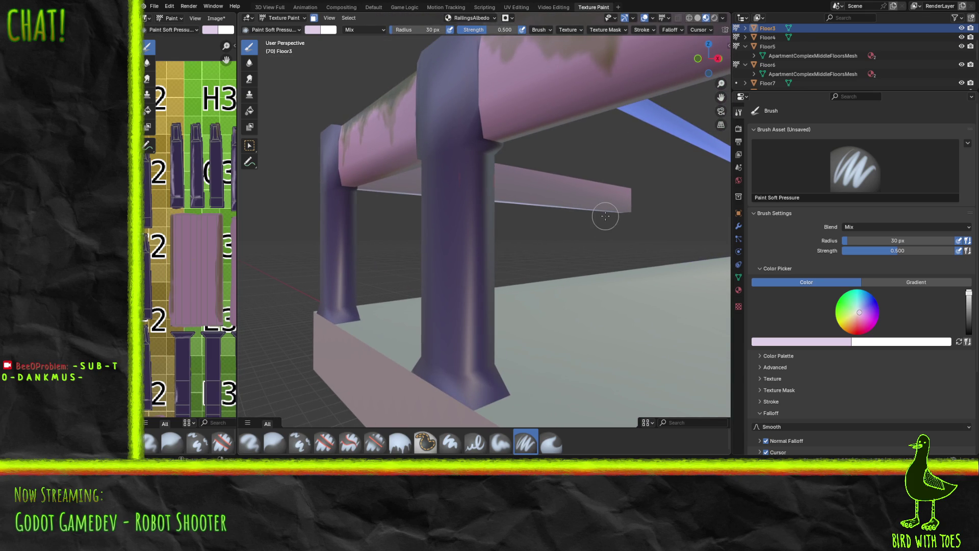
{"action": "mouse_move", "coordinate": [471, 378]}
{"action": "left_mouse_down"}
{"action": "mouse_move", "coordinate": [473, 407]}
{"action": "mouse_move", "coordinate": [468, 148]}
{"action": "left_mouse_up"}
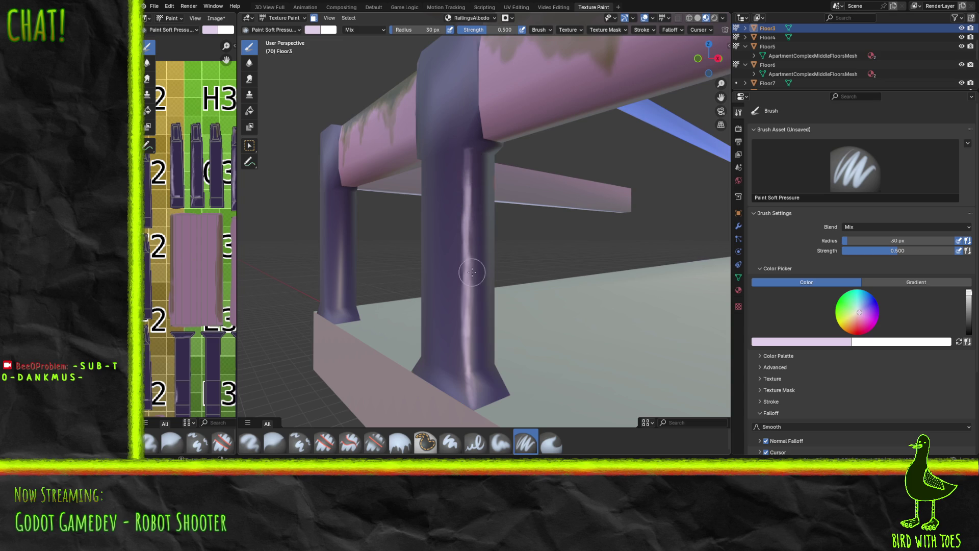
{"action": "mouse_move", "coordinate": [462, 372]}
{"action": "left_mouse_down"}
{"action": "mouse_move", "coordinate": [454, 381]}
{"action": "mouse_move", "coordinate": [495, 363]}
{"action": "mouse_move", "coordinate": [433, 356]}
{"action": "mouse_move", "coordinate": [466, 374]}
{"action": "mouse_move", "coordinate": [428, 357]}
{"action": "mouse_move", "coordinate": [462, 377]}
{"action": "mouse_move", "coordinate": [464, 331]}
{"action": "left_mouse_up"}
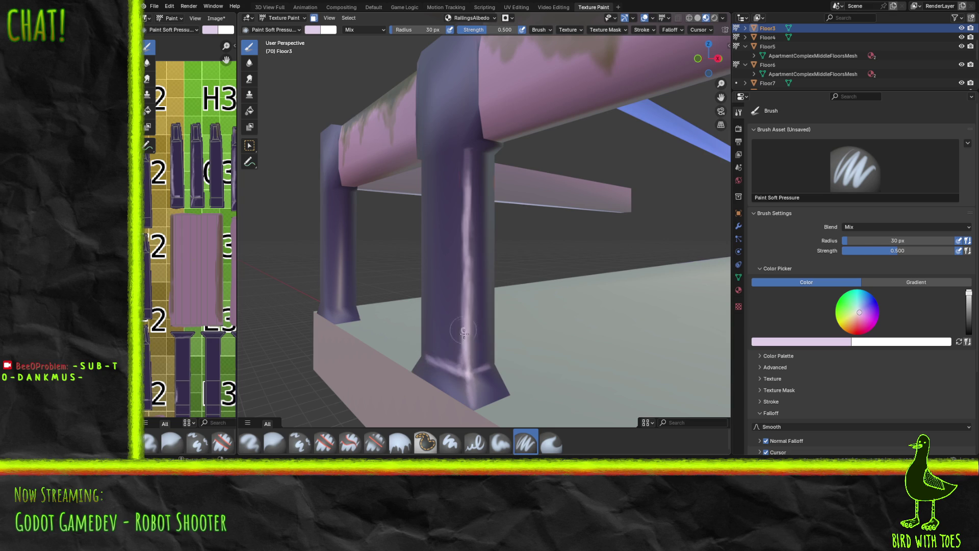
{"action": "left_click_drag", "start_coordinate": [470, 374], "coordinate": [463, 355]}
{"action": "scroll", "coordinate": [406, 276], "scroll_direction": "up", "scroll_amount": 2}
Paint light highlight strokes along the close-up purple post and save the RailingsAlbedo texture.
{"action": "middle_click_drag", "start_coordinate": [423, 281], "coordinate": [447, 248]}
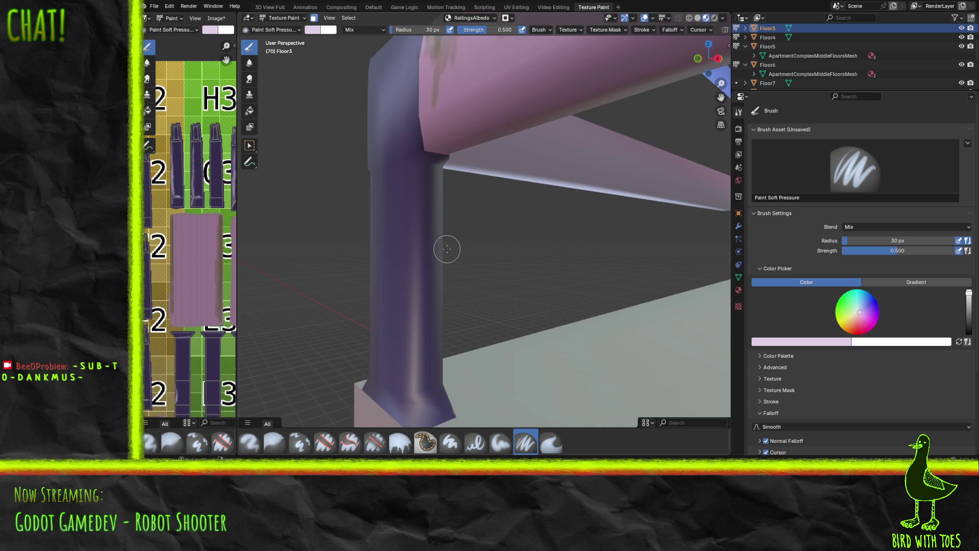
{"action": "mouse_move", "coordinate": [407, 382]}
{"action": "left_mouse_down"}
{"action": "mouse_move", "coordinate": [409, 401]}
{"action": "mouse_move", "coordinate": [412, 170]}
{"action": "mouse_move", "coordinate": [413, 423]}
{"action": "mouse_move", "coordinate": [431, 392]}
{"action": "mouse_move", "coordinate": [387, 384]}
{"action": "mouse_move", "coordinate": [402, 397]}
{"action": "mouse_move", "coordinate": [375, 381]}
{"action": "left_mouse_up"}
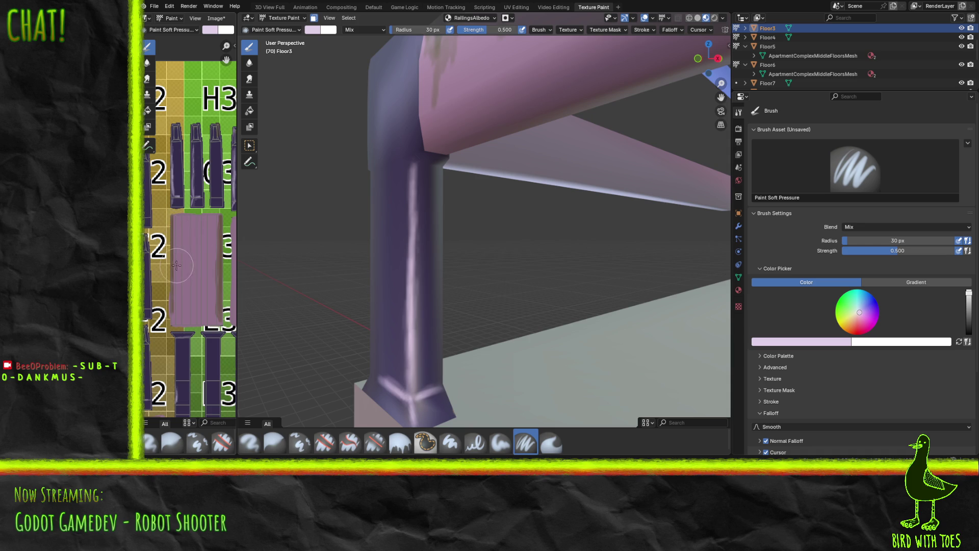
{"action": "key", "text": "alt+s"}
Zoom out and orbit to look down over the painted railings and slabs, entering Edit Mode on the railing.
{"action": "scroll", "coordinate": [448, 213], "scroll_direction": "down", "scroll_amount": 5}
{"action": "scroll", "coordinate": [448, 213], "scroll_direction": "down", "scroll_amount": 3}
{"action": "mouse_move", "coordinate": [557, 207]}
{"action": "middle_mouse_down"}
{"action": "mouse_move", "coordinate": [474, 206]}
{"action": "mouse_move", "coordinate": [581, 197]}
{"action": "mouse_move", "coordinate": [480, 200]}
{"action": "mouse_move", "coordinate": [500, 214]}
{"action": "mouse_move", "coordinate": [427, 219]}
{"action": "mouse_move", "coordinate": [590, 209]}
{"action": "middle_mouse_up"}
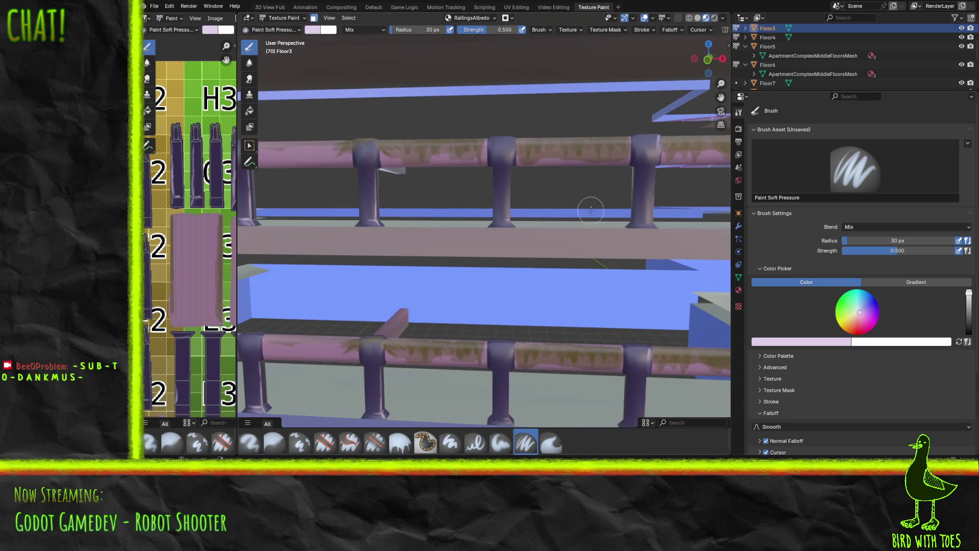
{"action": "mouse_move", "coordinate": [518, 220]}
{"action": "middle_mouse_down"}
{"action": "mouse_move", "coordinate": [659, 243]}
{"action": "mouse_move", "coordinate": [615, 235]}
{"action": "middle_mouse_up"}
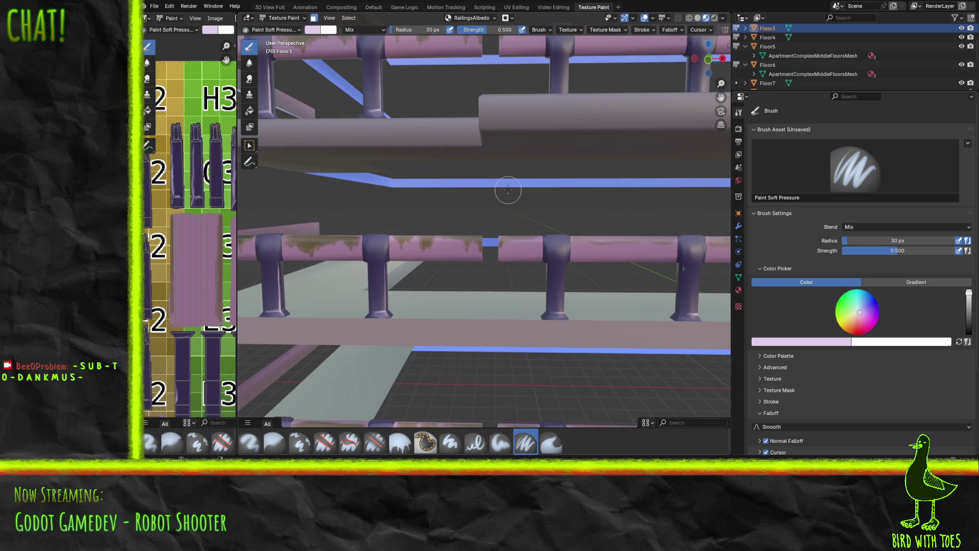
{"action": "mouse_move", "coordinate": [507, 260]}
{"action": "middle_mouse_down"}
{"action": "mouse_move", "coordinate": [534, 252]}
{"action": "mouse_move", "coordinate": [548, 314]}
{"action": "mouse_move", "coordinate": [544, 282]}
{"action": "mouse_move", "coordinate": [552, 280]}
{"action": "mouse_move", "coordinate": [557, 300]}
{"action": "middle_mouse_up"}
{"action": "key", "text": "Tab"}
{"action": "key", "text": "Tab"}
{"action": "key", "text": "Tab"}
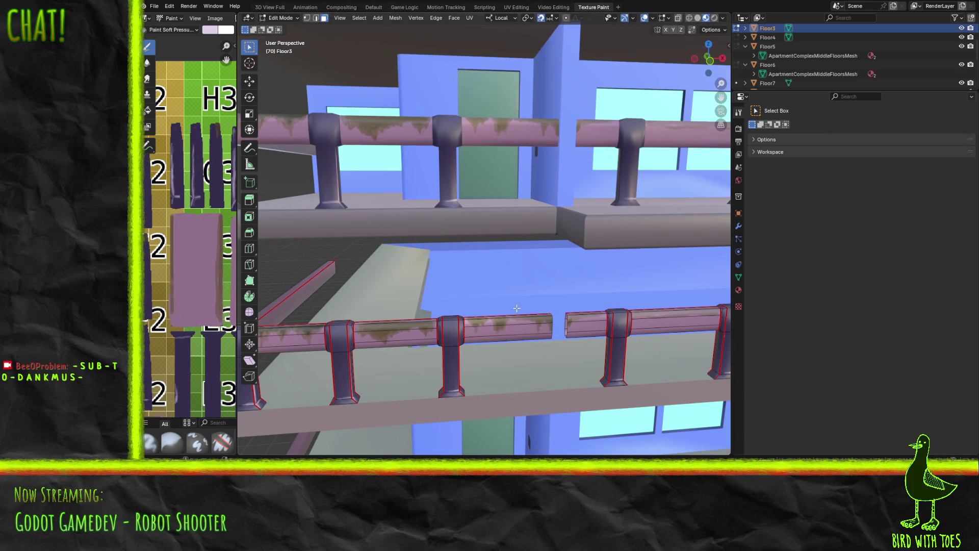
Run Reveal Hidden from the F3 search to restore the building's walls and windows, then return to Texture Paint.
{"action": "key", "text": "F3"}
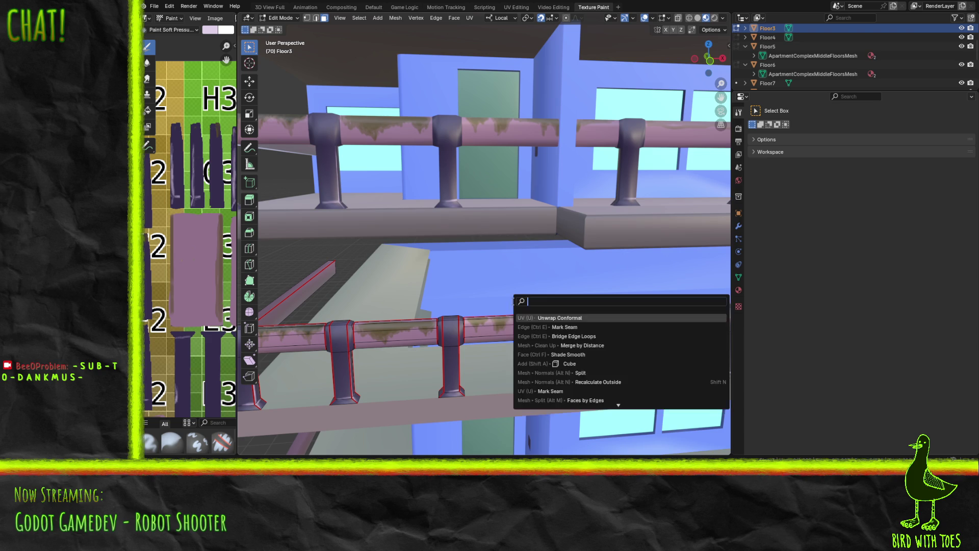
{"action": "type", "text": "unhi"}
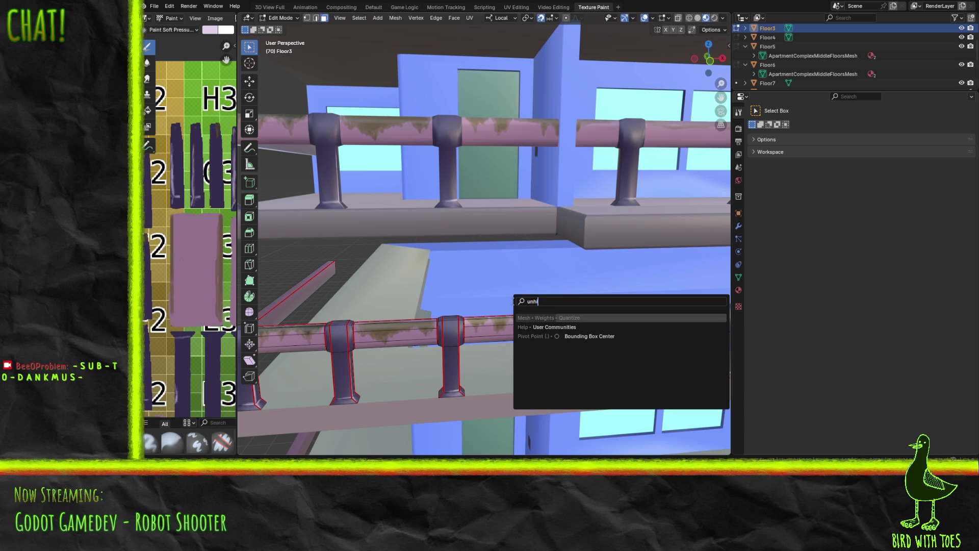
{"action": "key", "text": "BackSpace"}
{"action": "key", "text": "BackSpace"}
{"action": "key", "text": "BackSpace"}
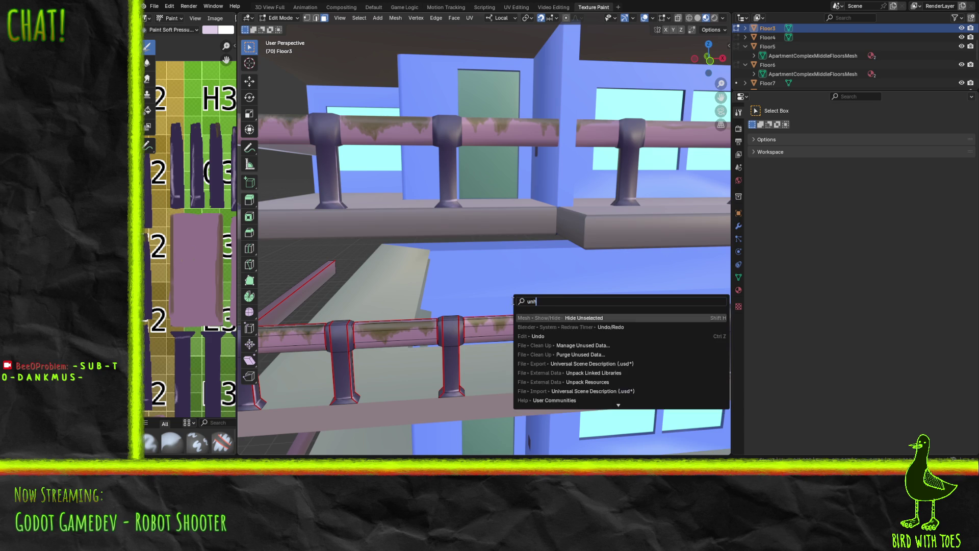
{"action": "type", "text": "hide"}
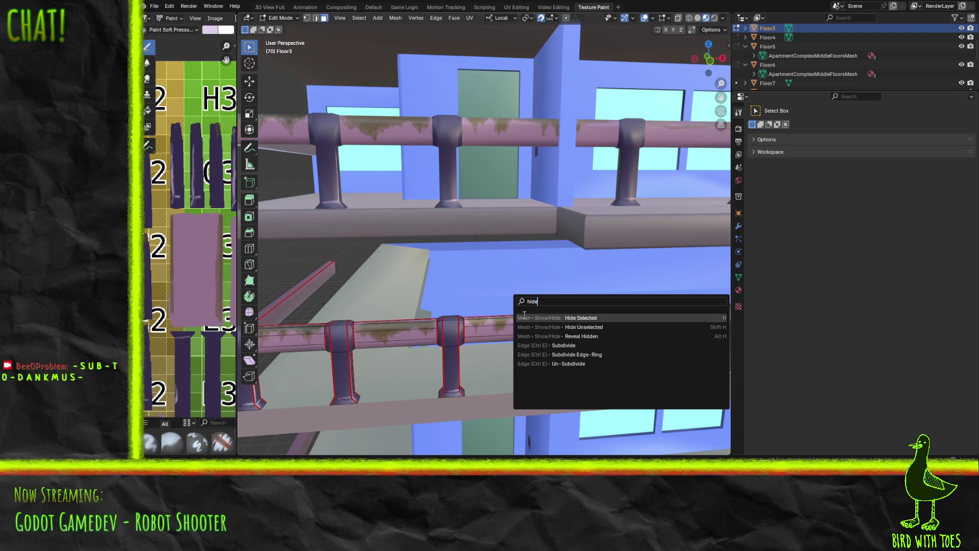
{"action": "left_click", "coordinate": [603, 337]}
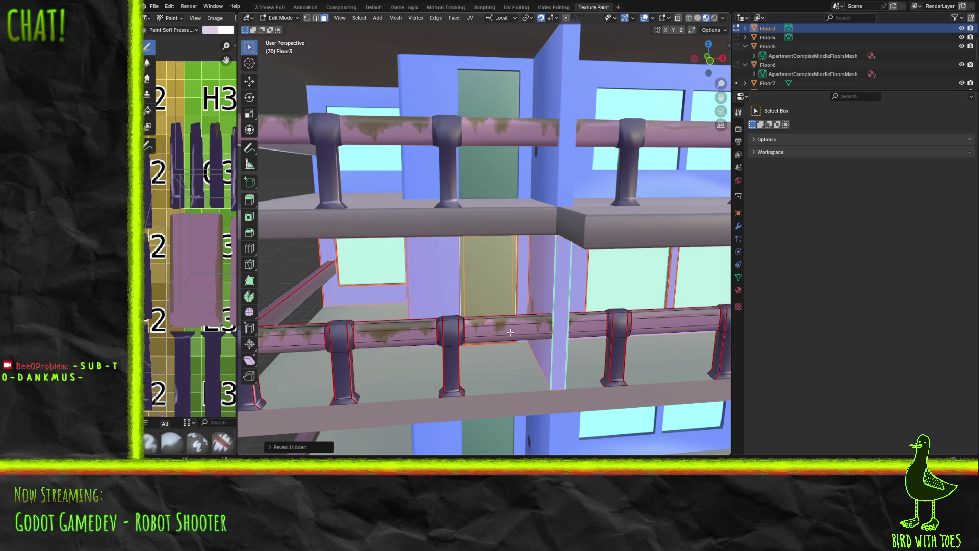
{"action": "middle_click_drag", "start_coordinate": [546, 331], "coordinate": [568, 330]}
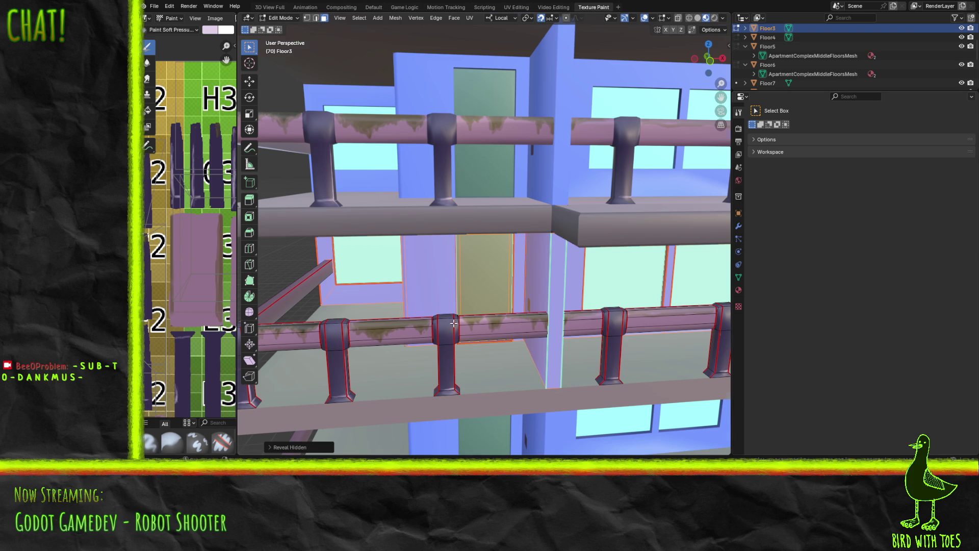
{"action": "scroll", "coordinate": [451, 323], "scroll_direction": "down", "scroll_amount": 5}
{"action": "key", "text": "Tab"}
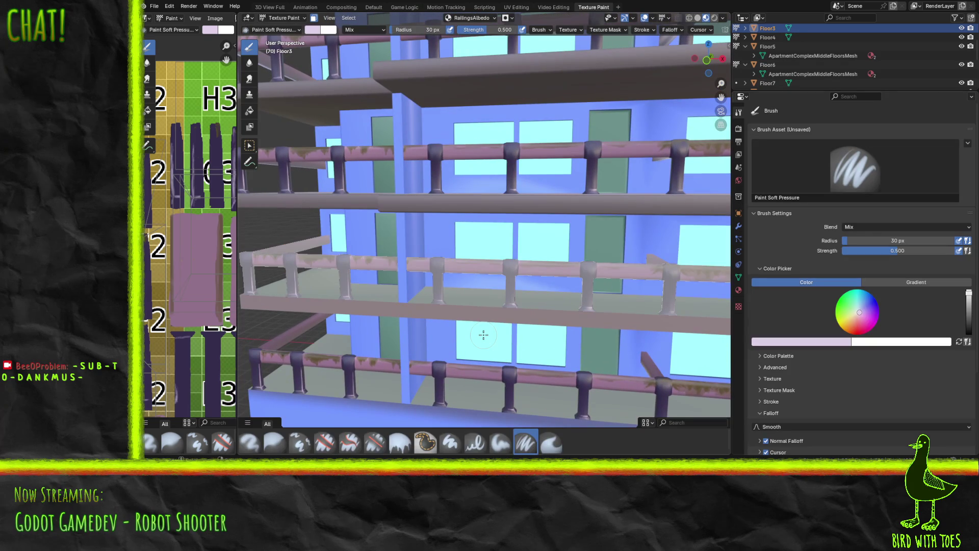
Select the SlabsMid2 floor slab in Object Mode and switch it to Texture Paint mode.
{"action": "key", "text": "Tab"}
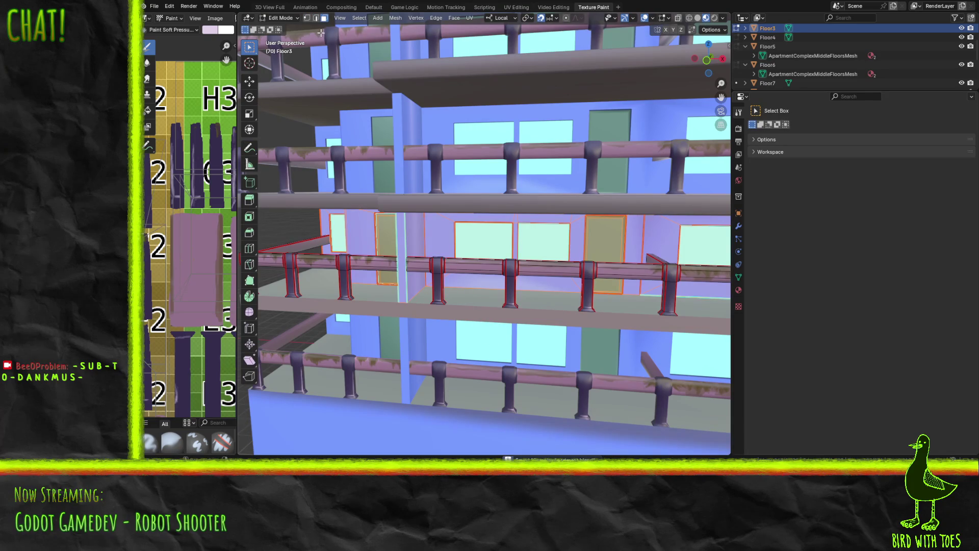
{"action": "left_click", "coordinate": [280, 18]}
{"action": "left_click", "coordinate": [280, 29]}
{"action": "left_click", "coordinate": [374, 307]}
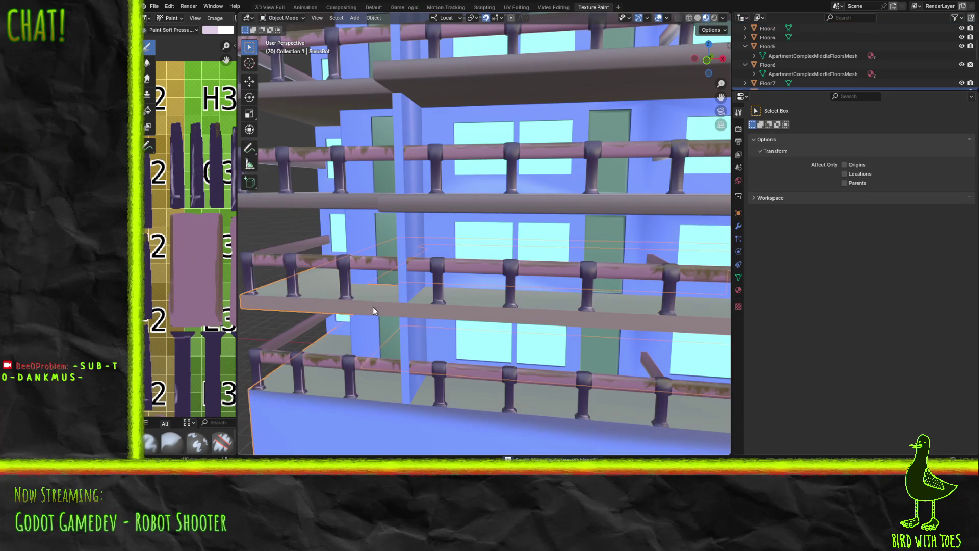
{"action": "mouse_move", "coordinate": [394, 315]}
{"action": "middle_mouse_down"}
{"action": "mouse_move", "coordinate": [412, 303]}
{"action": "mouse_move", "coordinate": [396, 252]}
{"action": "middle_mouse_up"}
{"action": "key", "text": "Tab"}
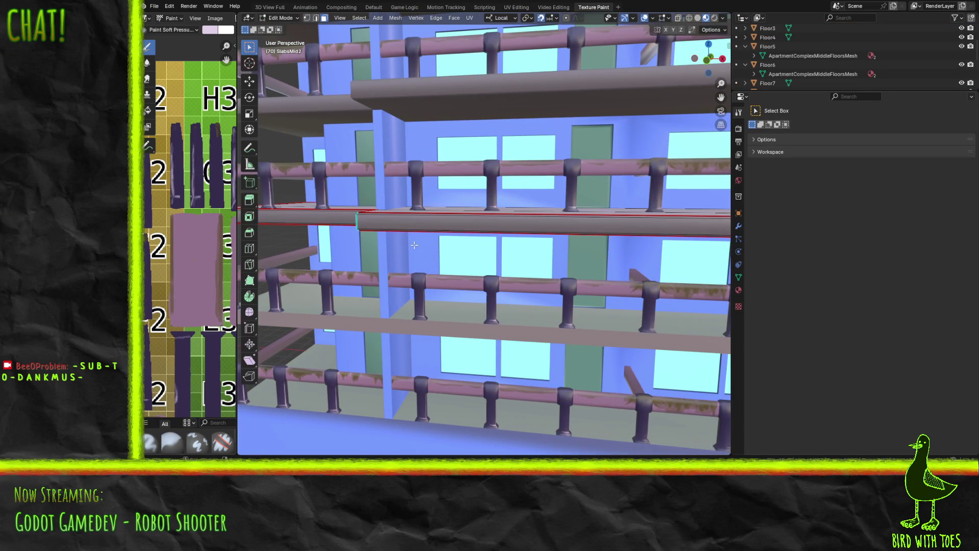
{"action": "middle_click_drag", "start_coordinate": [421, 238], "coordinate": [400, 252]}
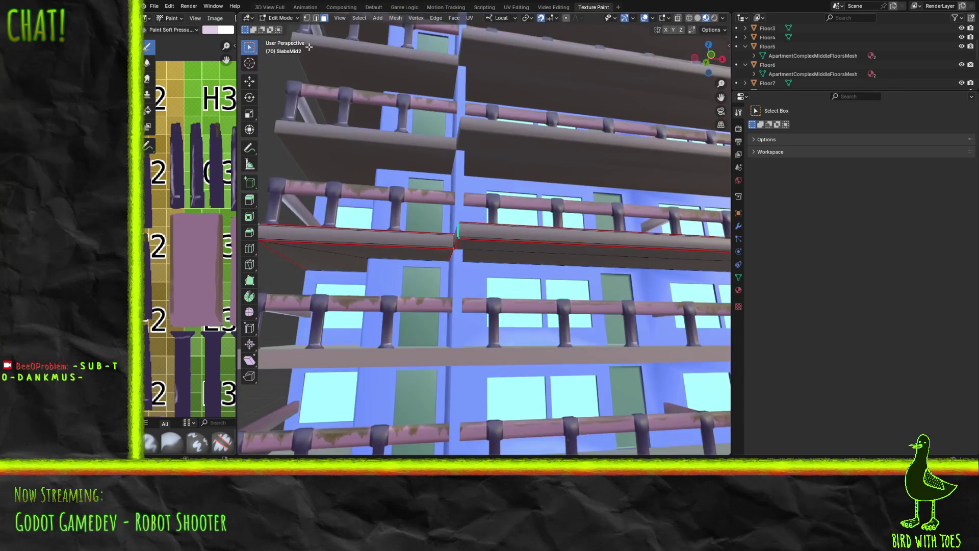
{"action": "left_click", "coordinate": [281, 18]}
{"action": "left_click", "coordinate": [287, 78]}
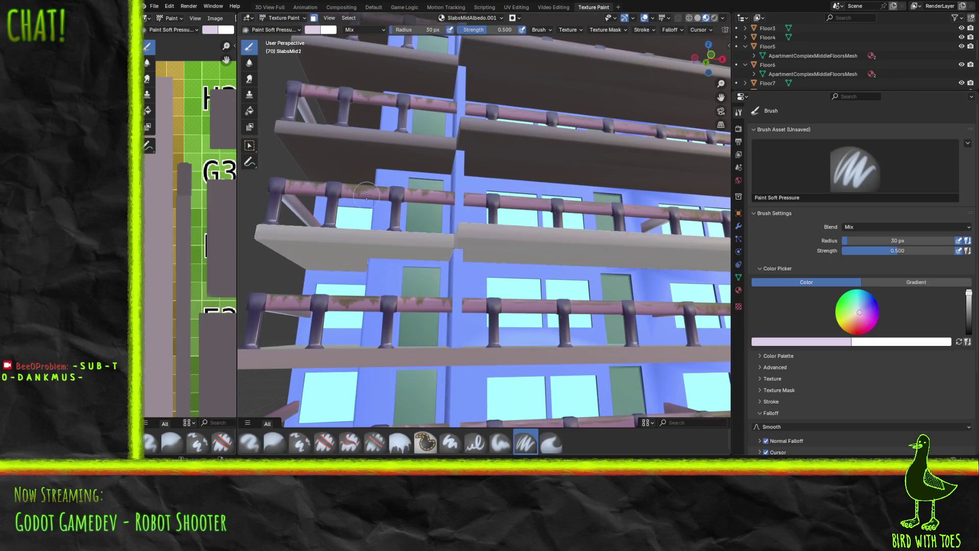
Orbit and tilt the view to see the SlabsMid2 slabs and balconies from a lower side angle.
{"action": "key", "text": "ctrl+z"}
{"action": "key", "text": "ctrl+shift+z"}
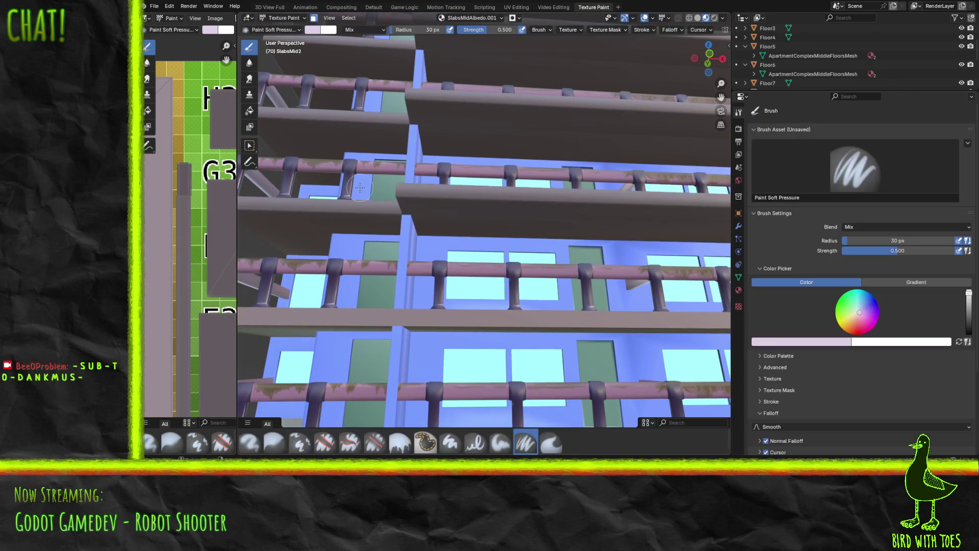
{"action": "mouse_move", "coordinate": [369, 205]}
{"action": "middle_mouse_down"}
{"action": "mouse_move", "coordinate": [443, 212]}
{"action": "mouse_move", "coordinate": [467, 234]}
{"action": "mouse_move", "coordinate": [449, 275]}
{"action": "mouse_move", "coordinate": [481, 243]}
{"action": "mouse_move", "coordinate": [486, 249]}
{"action": "mouse_move", "coordinate": [454, 232]}
{"action": "mouse_move", "coordinate": [494, 226]}
{"action": "mouse_move", "coordinate": [532, 203]}
{"action": "mouse_move", "coordinate": [441, 253]}
{"action": "middle_mouse_up"}
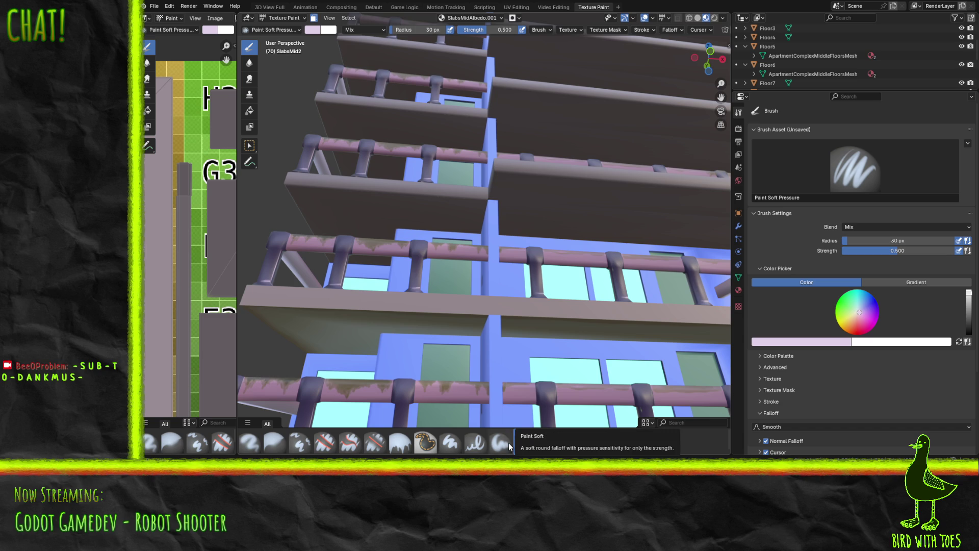
{"action": "mouse_move", "coordinate": [441, 264]}
{"action": "middle_mouse_down"}
{"action": "mouse_move", "coordinate": [443, 243]}
{"action": "mouse_move", "coordinate": [459, 296]}
{"action": "middle_mouse_up"}
Sample the slab's grey from the model and darken it into a dark olive-grey brush colour.
{"action": "scroll", "coordinate": [459, 295], "scroll_direction": "up", "scroll_amount": 4}
{"action": "scroll", "coordinate": [462, 247], "scroll_direction": "down", "scroll_amount": 3}
{"action": "mouse_move", "coordinate": [463, 247]}
{"action": "middle_mouse_down"}
{"action": "mouse_move", "coordinate": [544, 251]}
{"action": "mouse_move", "coordinate": [512, 255]}
{"action": "middle_mouse_up"}
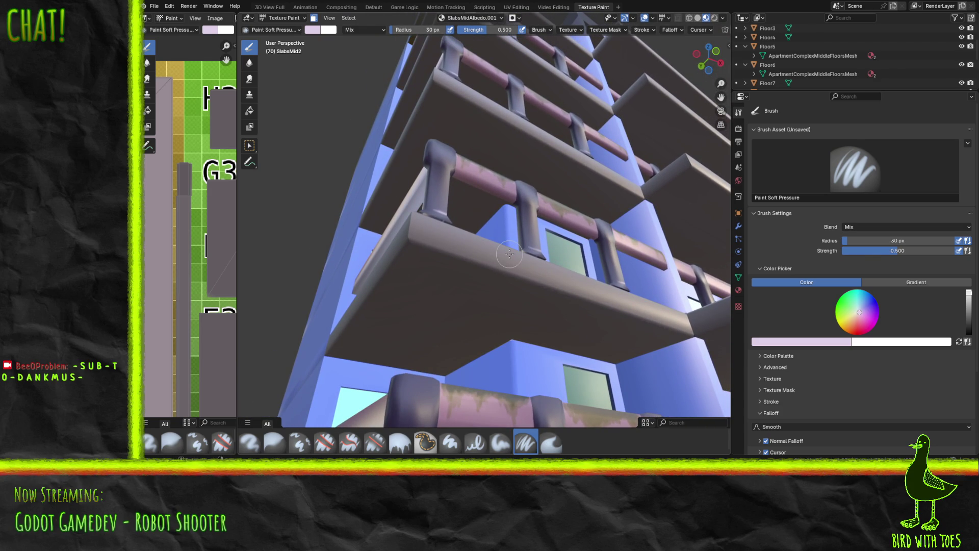
{"action": "left_click", "coordinate": [824, 343]}
{"action": "left_click", "coordinate": [830, 327]}
{"action": "left_click", "coordinate": [219, 259]}
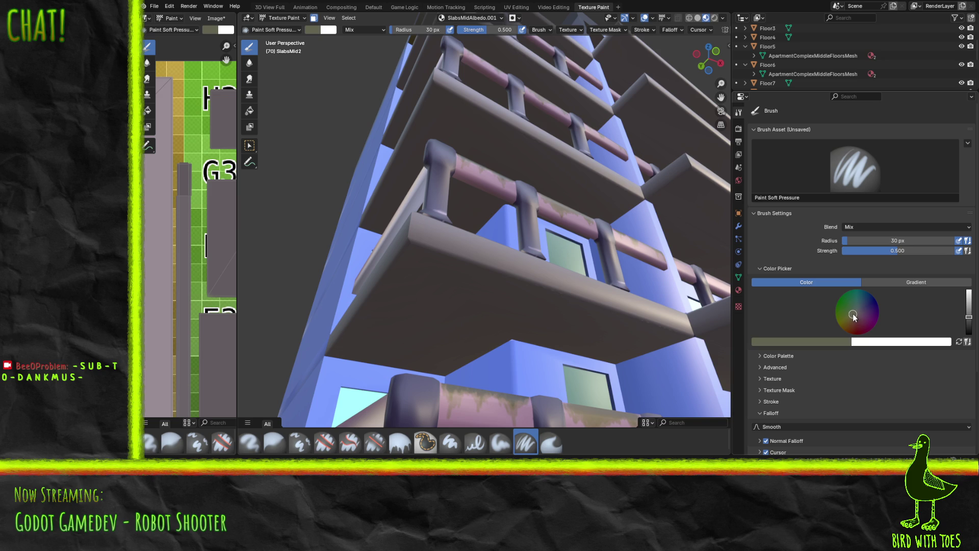
{"action": "left_click_drag", "start_coordinate": [968, 317], "coordinate": [969, 326]}
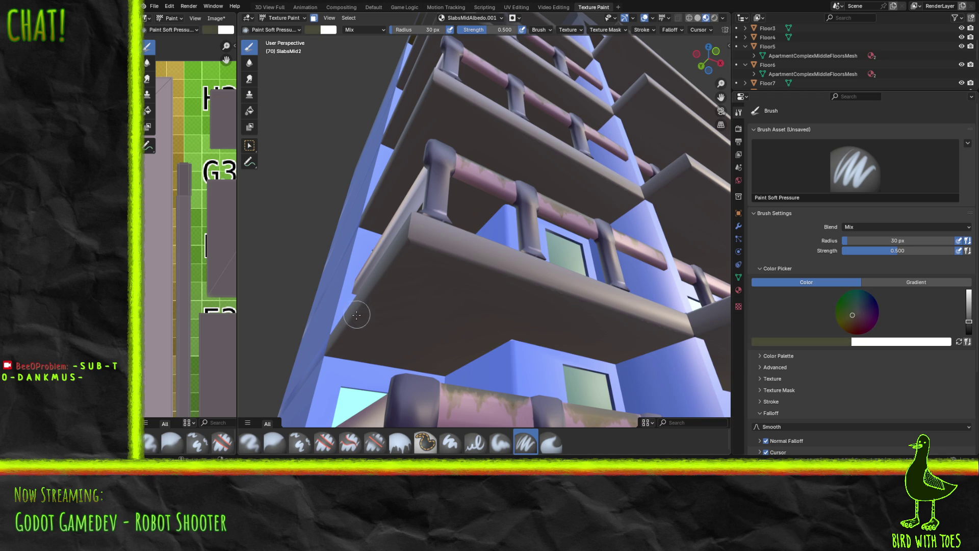
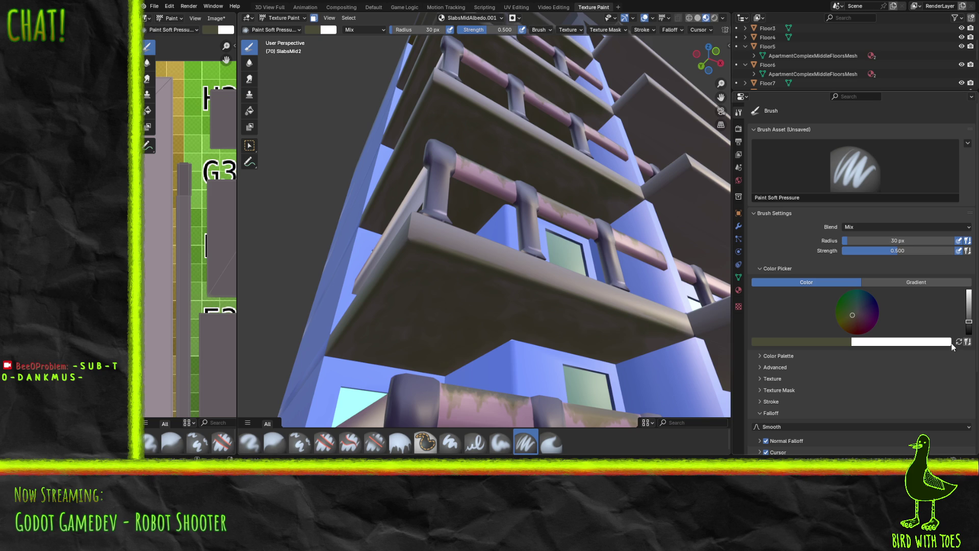
Swap the brush colours and sample the olive swatch as the main brush colour.
{"action": "left_click", "coordinate": [958, 342]}
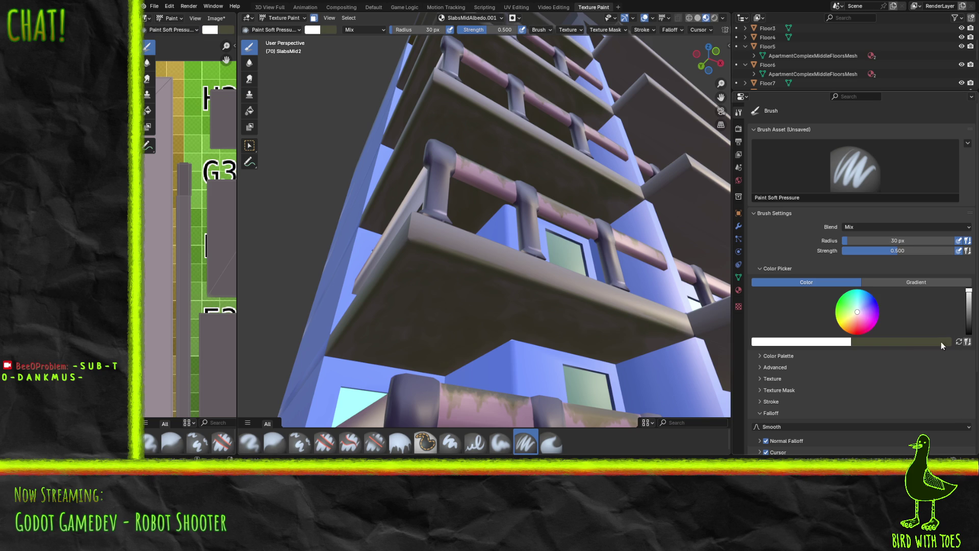
{"action": "left_click", "coordinate": [825, 345]}
{"action": "left_click", "coordinate": [832, 329]}
{"action": "left_click", "coordinate": [872, 340]}
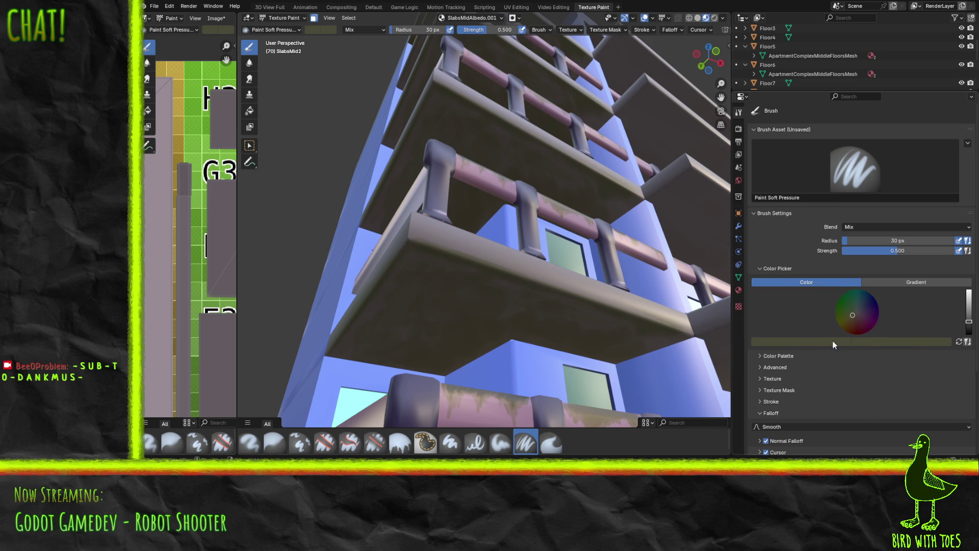
Raise the colour's Value to 0.924 for light cream #ECE8AF, then swap the dark colour back to main.
{"action": "left_click", "coordinate": [804, 342]}
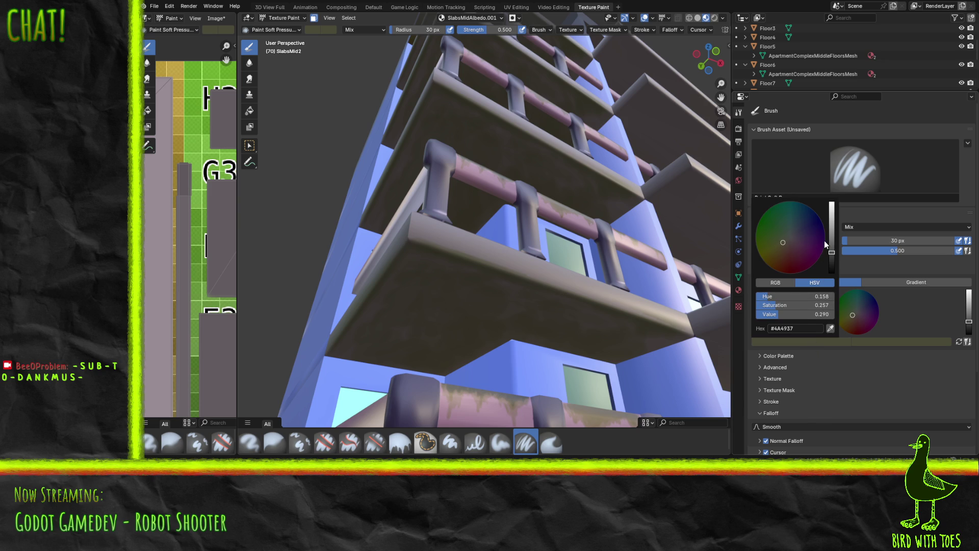
{"action": "mouse_move", "coordinate": [831, 239]}
{"action": "left_mouse_down"}
{"action": "mouse_move", "coordinate": [839, 203]}
{"action": "mouse_move", "coordinate": [832, 208]}
{"action": "left_mouse_up"}
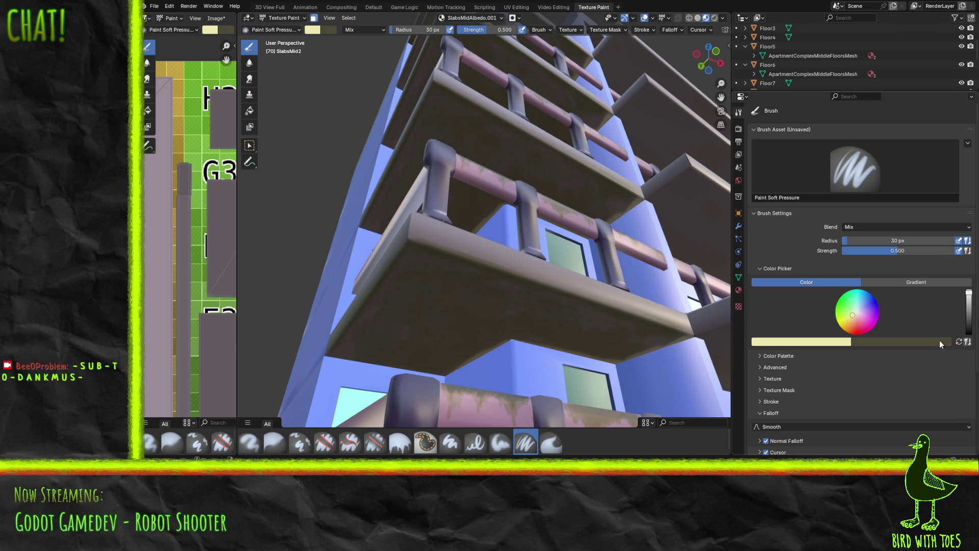
{"action": "left_click", "coordinate": [958, 343]}
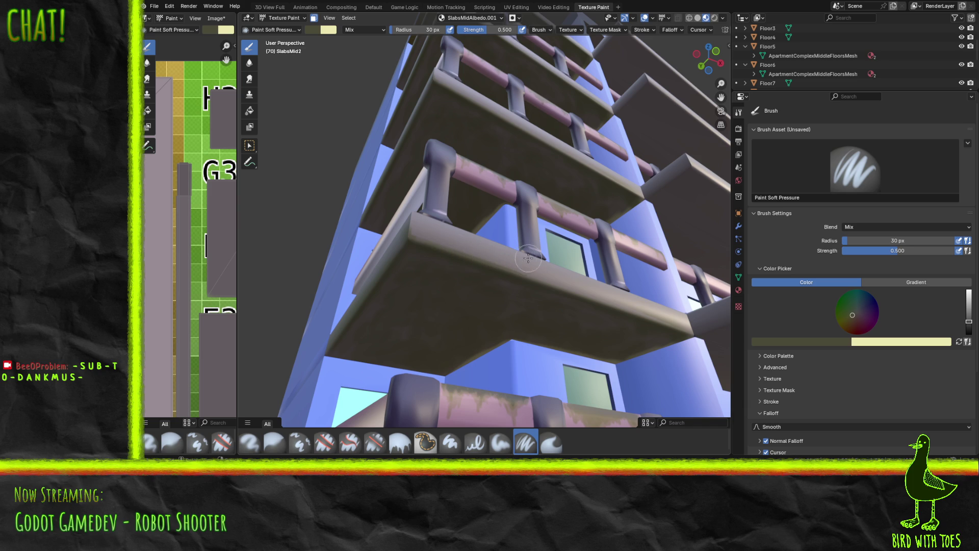
Save the SlabsMidAlbedo.001 texture image with Alt+S, viewing the balconies from a new angle.
{"action": "middle_click_drag", "start_coordinate": [541, 257], "coordinate": [545, 291]}
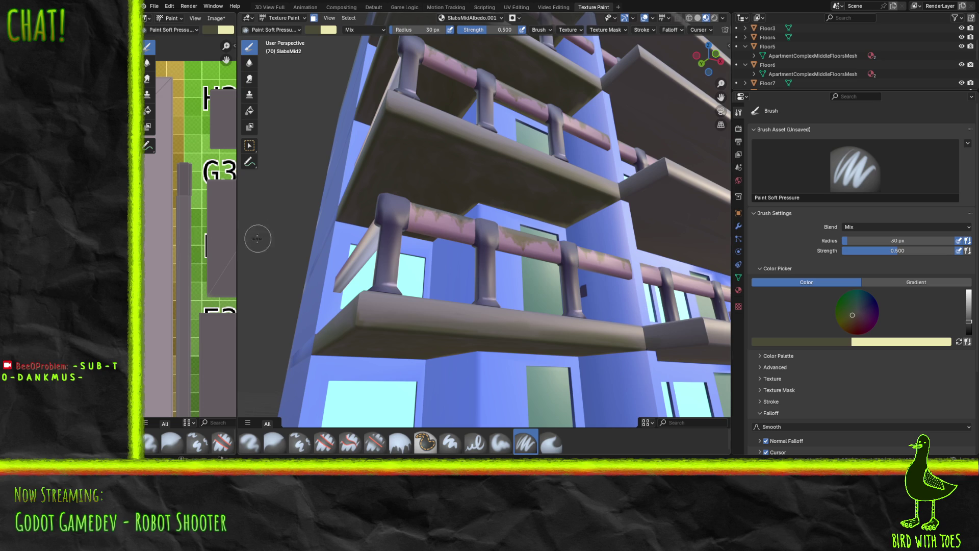
{"action": "key", "text": "alt+s"}
{"action": "mouse_move", "coordinate": [491, 99]}
{"action": "middle_mouse_down"}
{"action": "mouse_move", "coordinate": [505, 99]}
{"action": "mouse_move", "coordinate": [494, 117]}
{"action": "mouse_move", "coordinate": [505, 131]}
{"action": "mouse_move", "coordinate": [465, 131]}
{"action": "mouse_move", "coordinate": [531, 134]}
{"action": "mouse_move", "coordinate": [522, 156]}
{"action": "mouse_move", "coordinate": [483, 156]}
{"action": "mouse_move", "coordinate": [493, 151]}
{"action": "mouse_move", "coordinate": [485, 169]}
{"action": "middle_mouse_up"}
Sample the slab grey from the texture image as brush colour and pick the Paint Hard Pressure brush.
{"action": "scroll", "coordinate": [522, 155], "scroll_direction": "up", "scroll_amount": 5}
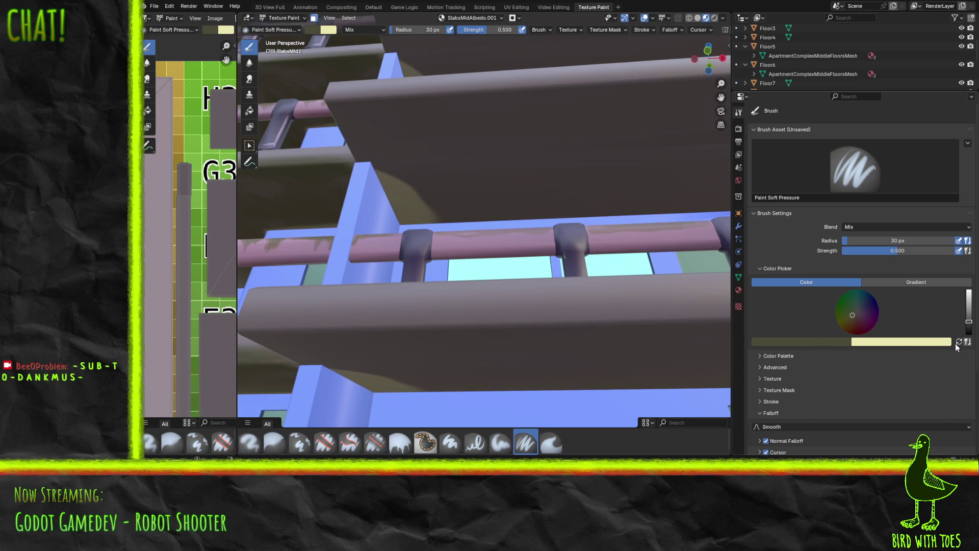
{"action": "left_click", "coordinate": [958, 344]}
{"action": "left_click", "coordinate": [818, 343]}
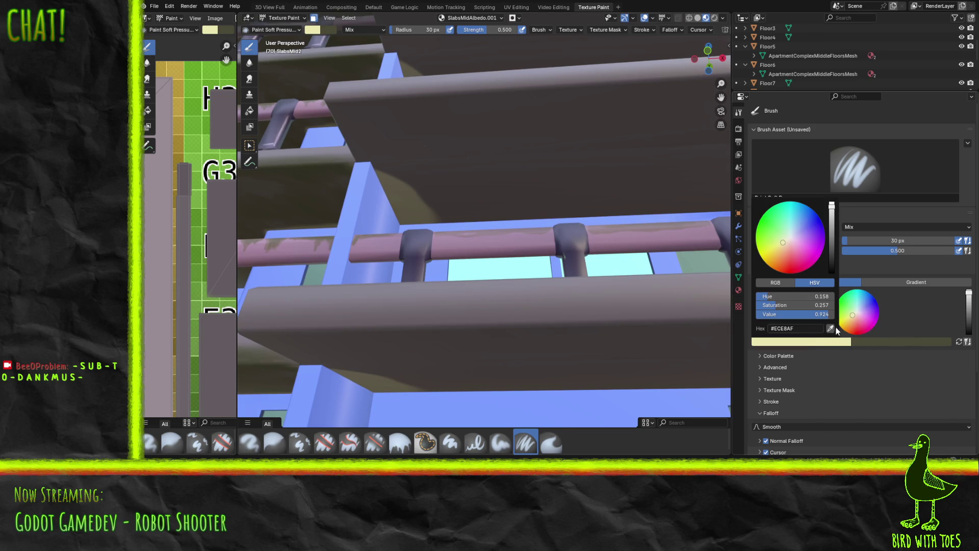
{"action": "left_click", "coordinate": [830, 330]}
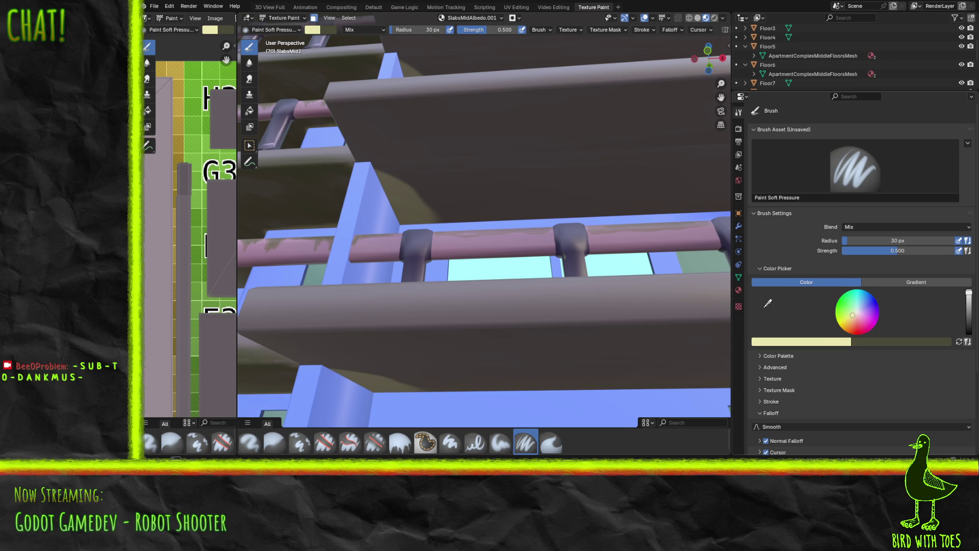
{"action": "left_click", "coordinate": [214, 245]}
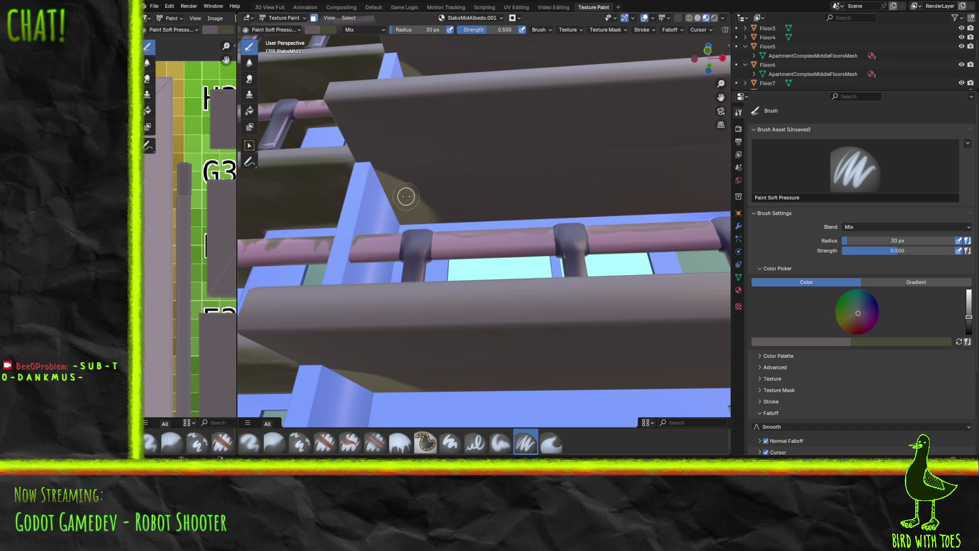
{"action": "left_click", "coordinate": [475, 442]}
Sample a grey-mauve from the texture and paint it over the yellowish patches under the slabs.
{"action": "mouse_move", "coordinate": [409, 184]}
{"action": "left_mouse_down"}
{"action": "mouse_move", "coordinate": [403, 188]}
{"action": "mouse_move", "coordinate": [432, 180]}
{"action": "left_mouse_up"}
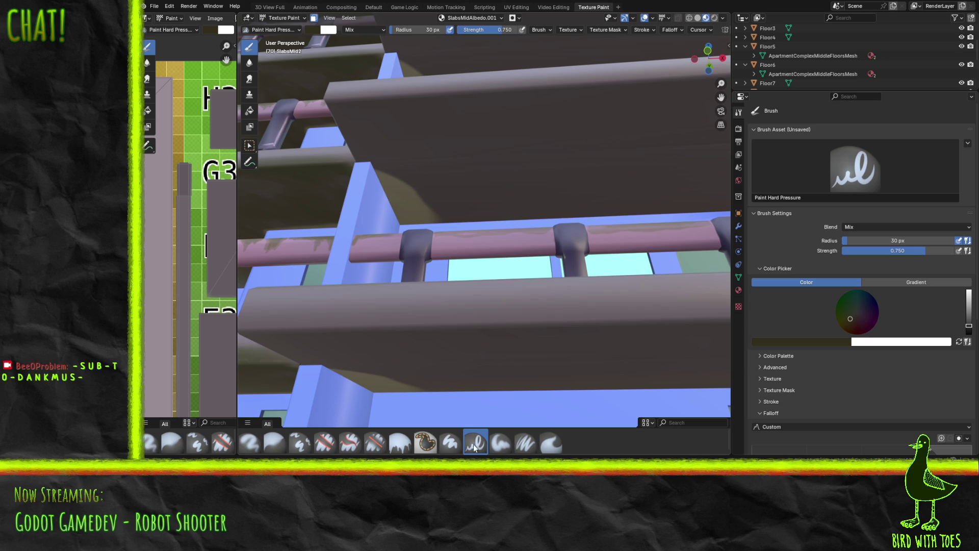
{"action": "left_click", "coordinate": [778, 341]}
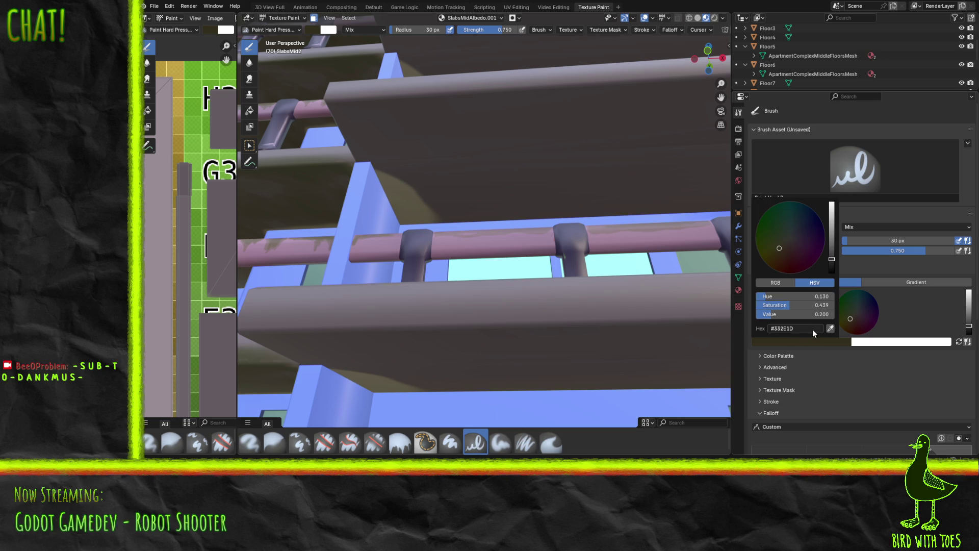
{"action": "left_click", "coordinate": [830, 328]}
{"action": "left_click", "coordinate": [214, 250]}
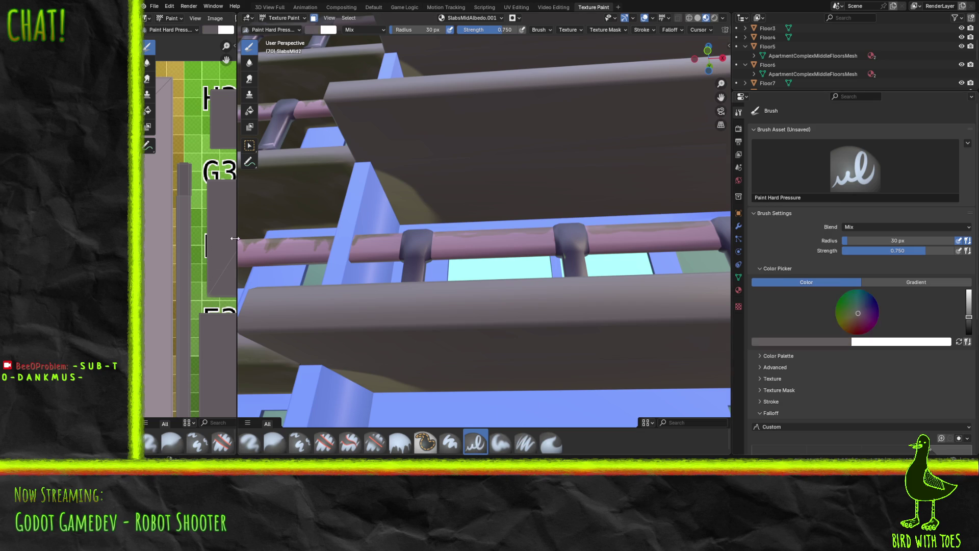
{"action": "left_click", "coordinate": [415, 190]}
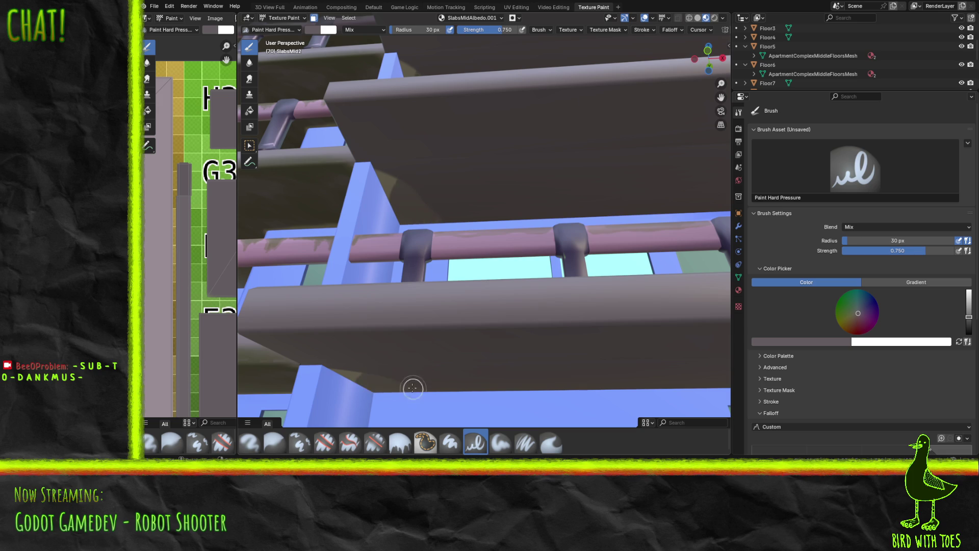
{"action": "mouse_move", "coordinate": [356, 380]}
{"action": "left_mouse_down"}
{"action": "mouse_move", "coordinate": [339, 365]}
{"action": "mouse_move", "coordinate": [385, 372]}
{"action": "mouse_move", "coordinate": [398, 396]}
{"action": "mouse_move", "coordinate": [357, 380]}
{"action": "mouse_move", "coordinate": [391, 373]}
{"action": "left_mouse_up"}
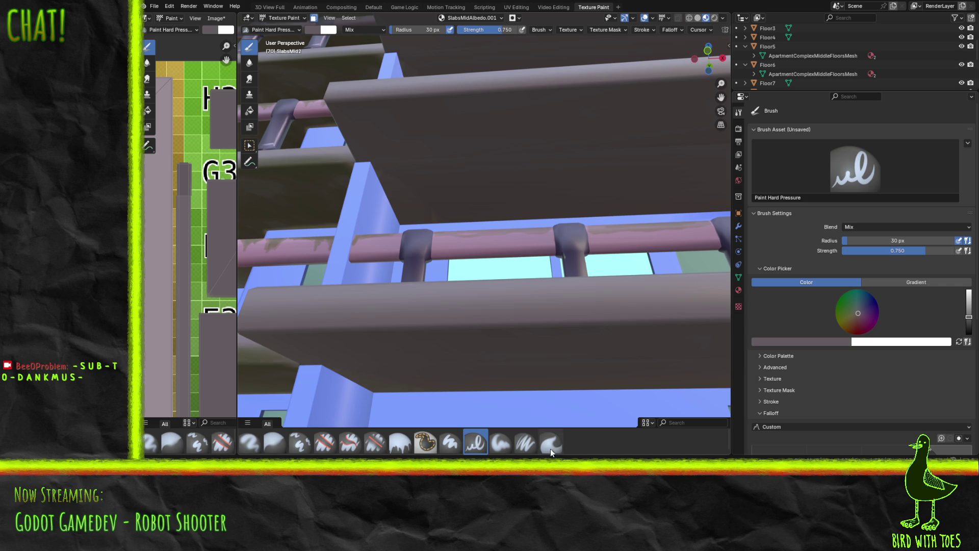
Return to the Paint Soft Pressure brush and swap the primary and secondary colours.
{"action": "left_click", "coordinate": [508, 441]}
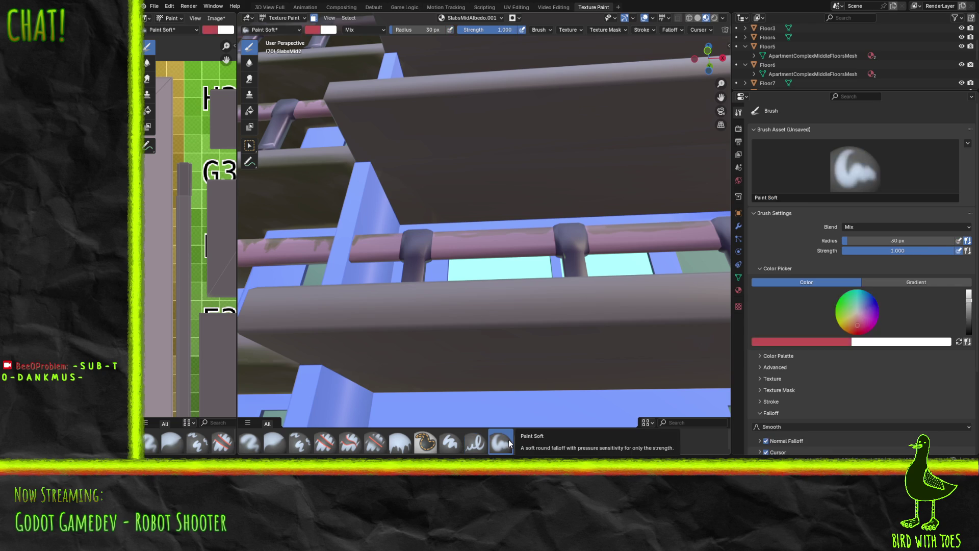
{"action": "mouse_move", "coordinate": [441, 337]}
{"action": "middle_mouse_down"}
{"action": "mouse_move", "coordinate": [476, 297]}
{"action": "mouse_move", "coordinate": [459, 271]}
{"action": "mouse_move", "coordinate": [456, 295]}
{"action": "middle_mouse_up"}
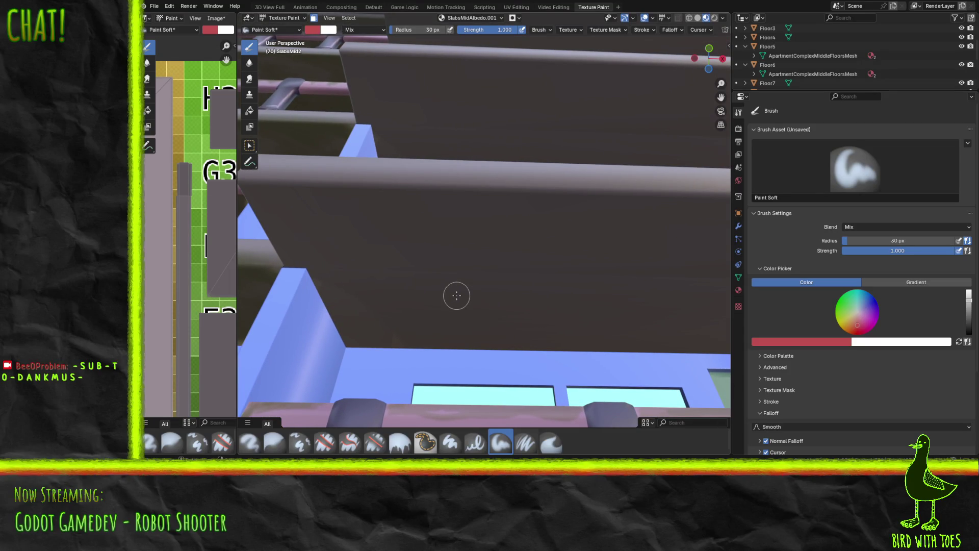
{"action": "left_click", "coordinate": [534, 433]}
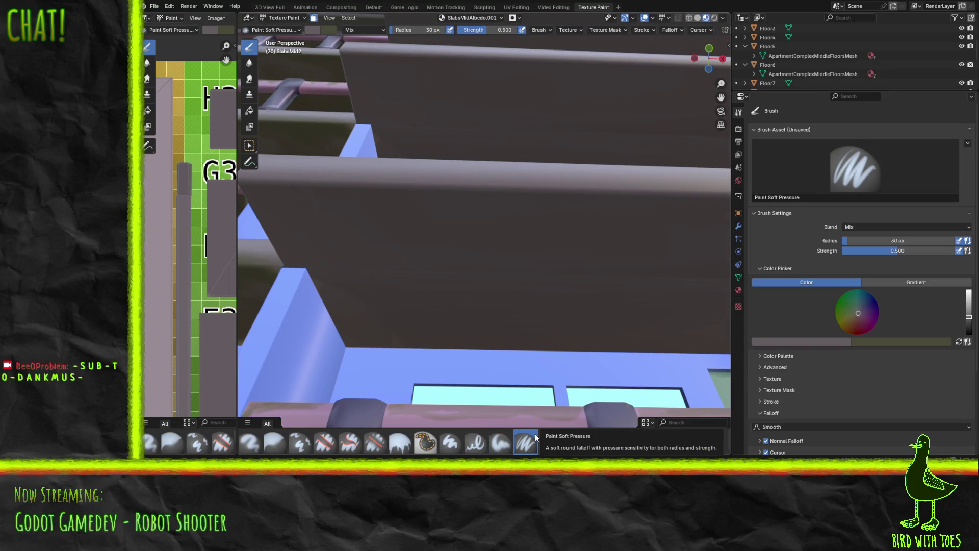
{"action": "left_click", "coordinate": [958, 342]}
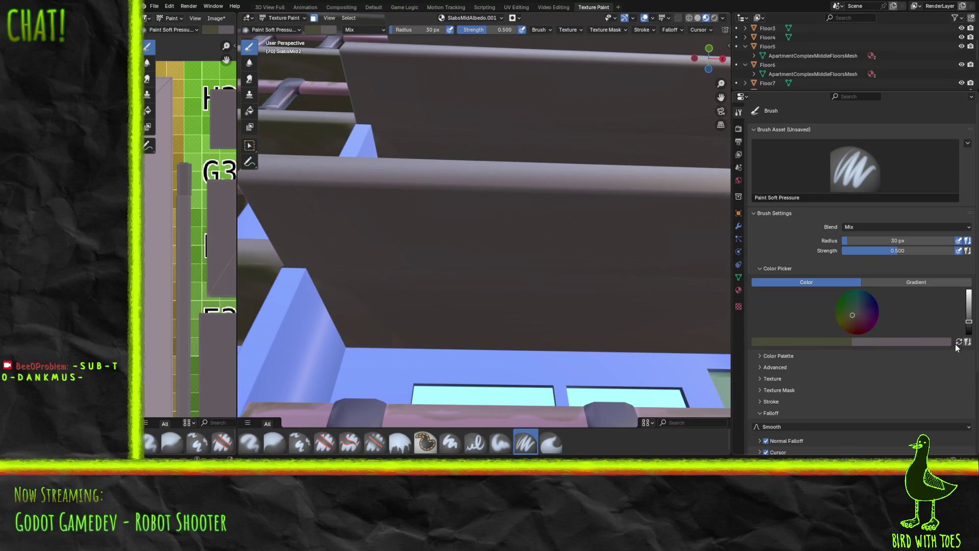
Paint dark grime smudges across the grey slab underside, save the texture, and swap brush colours.
{"action": "mouse_move", "coordinate": [346, 227]}
{"action": "left_mouse_down"}
{"action": "mouse_move", "coordinate": [313, 221]}
{"action": "mouse_move", "coordinate": [300, 232]}
{"action": "mouse_move", "coordinate": [343, 210]}
{"action": "mouse_move", "coordinate": [387, 221]}
{"action": "mouse_move", "coordinate": [393, 252]}
{"action": "mouse_move", "coordinate": [376, 273]}
{"action": "mouse_move", "coordinate": [377, 255]}
{"action": "mouse_move", "coordinate": [413, 254]}
{"action": "mouse_move", "coordinate": [387, 295]}
{"action": "mouse_move", "coordinate": [380, 334]}
{"action": "mouse_move", "coordinate": [313, 249]}
{"action": "mouse_move", "coordinate": [304, 212]}
{"action": "mouse_move", "coordinate": [318, 204]}
{"action": "mouse_move", "coordinate": [418, 243]}
{"action": "mouse_move", "coordinate": [369, 260]}
{"action": "mouse_move", "coordinate": [452, 238]}
{"action": "mouse_move", "coordinate": [422, 319]}
{"action": "mouse_move", "coordinate": [531, 260]}
{"action": "mouse_move", "coordinate": [525, 275]}
{"action": "mouse_move", "coordinate": [559, 317]}
{"action": "mouse_move", "coordinate": [674, 247]}
{"action": "left_mouse_up"}
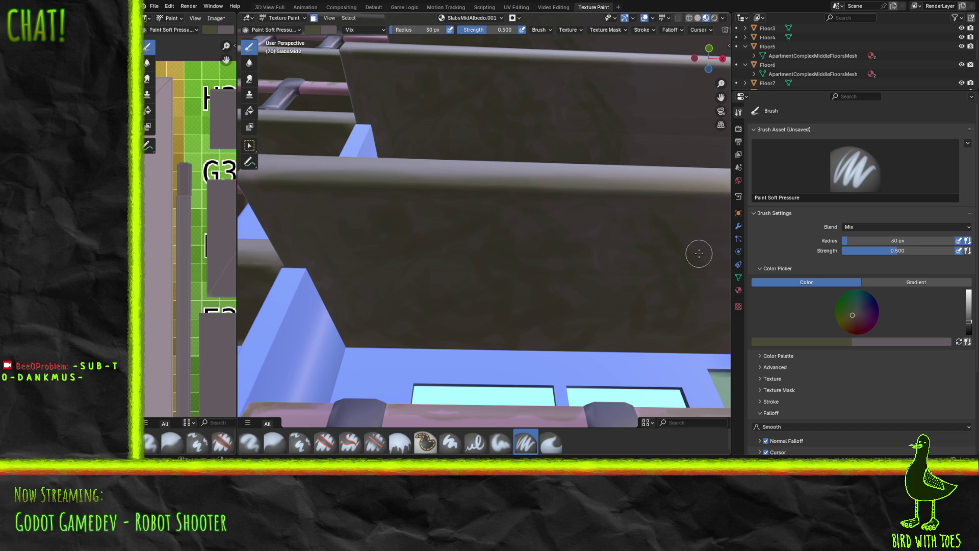
{"action": "key", "text": "alt+s"}
{"action": "left_click", "coordinate": [959, 342]}
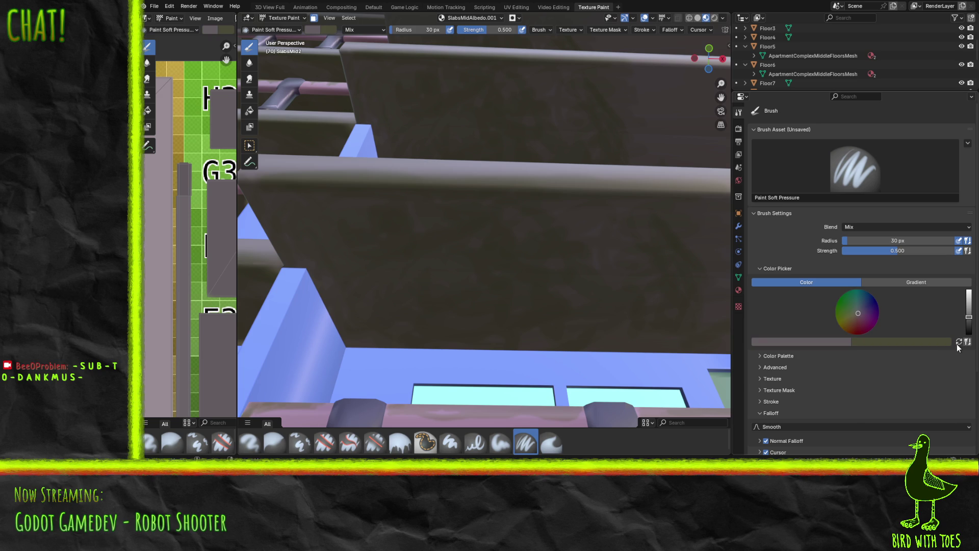
Set the brush radius to 60 px, paint a stroke across the slab, and save the texture.
{"action": "left_click", "coordinate": [428, 28]}
{"action": "type", "text": "60"}
{"action": "key", "text": "Return"}
{"action": "mouse_move", "coordinate": [602, 346]}
{"action": "left_mouse_down"}
{"action": "mouse_move", "coordinate": [695, 332]}
{"action": "mouse_move", "coordinate": [446, 330]}
{"action": "mouse_move", "coordinate": [427, 311]}
{"action": "left_mouse_up"}
{"action": "key", "text": "alt+s"}
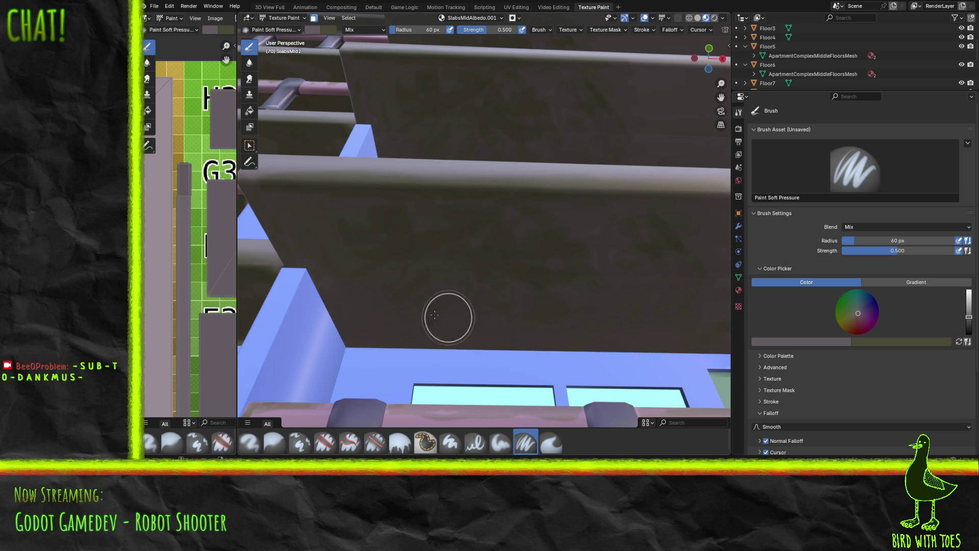
Paint a stroke over the wall and post, save the texture, and swap brush colours.
{"action": "mouse_move", "coordinate": [324, 296]}
{"action": "left_mouse_down"}
{"action": "mouse_move", "coordinate": [513, 343]}
{"action": "mouse_move", "coordinate": [358, 306]}
{"action": "mouse_move", "coordinate": [354, 332]}
{"action": "mouse_move", "coordinate": [428, 354]}
{"action": "left_mouse_up"}
{"action": "key", "text": "alt+s"}
{"action": "mouse_move", "coordinate": [566, 219]}
{"action": "middle_mouse_down"}
{"action": "mouse_move", "coordinate": [314, 200]}
{"action": "mouse_move", "coordinate": [698, 200]}
{"action": "middle_mouse_up"}
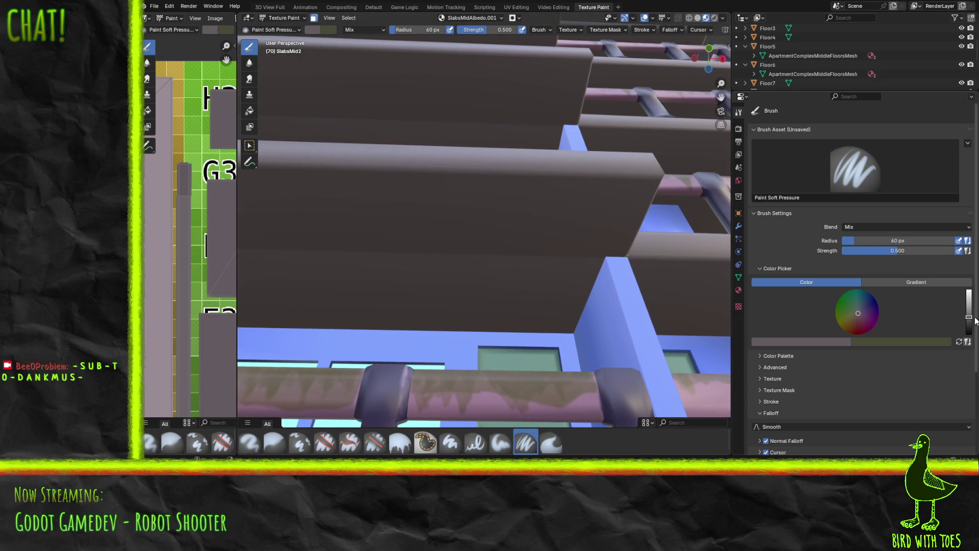
{"action": "left_click", "coordinate": [957, 342]}
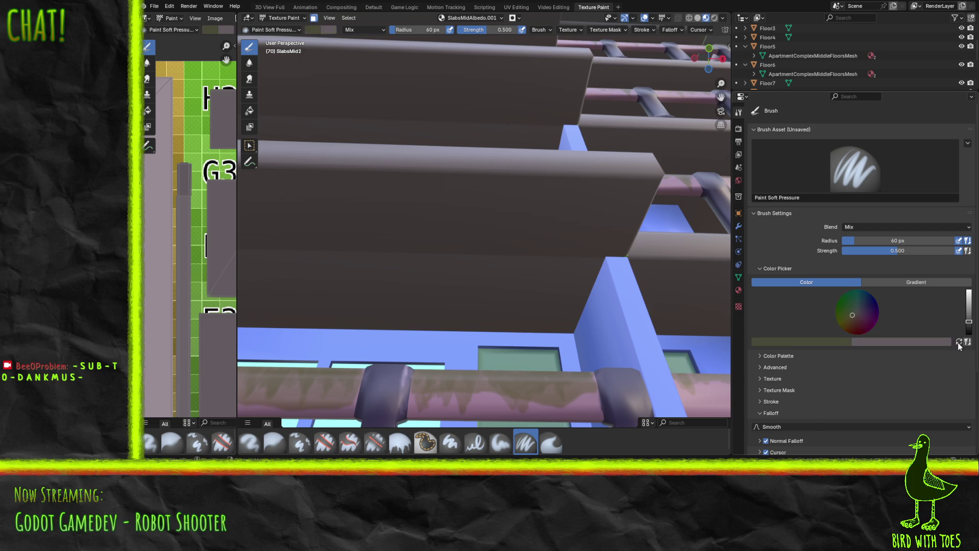
Paint faint dark soft strokes across the balcony slab underside from several orbited angles.
{"action": "middle_click_drag", "start_coordinate": [643, 289], "coordinate": [610, 276]}
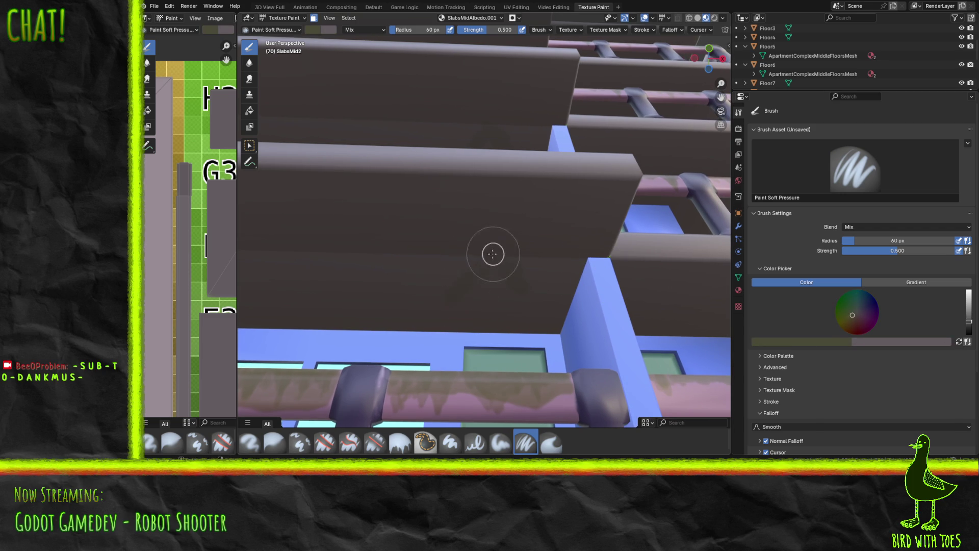
{"action": "left_click", "coordinate": [390, 278]}
{"action": "mouse_move", "coordinate": [451, 224]}
{"action": "left_mouse_down"}
{"action": "mouse_move", "coordinate": [357, 245]}
{"action": "mouse_move", "coordinate": [435, 228]}
{"action": "mouse_move", "coordinate": [390, 241]}
{"action": "mouse_move", "coordinate": [348, 220]}
{"action": "mouse_move", "coordinate": [286, 219]}
{"action": "mouse_move", "coordinate": [339, 263]}
{"action": "mouse_move", "coordinate": [297, 243]}
{"action": "mouse_move", "coordinate": [461, 190]}
{"action": "mouse_move", "coordinate": [568, 197]}
{"action": "mouse_move", "coordinate": [505, 222]}
{"action": "mouse_move", "coordinate": [537, 204]}
{"action": "mouse_move", "coordinate": [349, 192]}
{"action": "mouse_move", "coordinate": [245, 204]}
{"action": "mouse_move", "coordinate": [282, 204]}
{"action": "mouse_move", "coordinate": [272, 233]}
{"action": "mouse_move", "coordinate": [279, 236]}
{"action": "mouse_move", "coordinate": [393, 208]}
{"action": "mouse_move", "coordinate": [312, 212]}
{"action": "mouse_move", "coordinate": [399, 215]}
{"action": "mouse_move", "coordinate": [280, 296]}
{"action": "mouse_move", "coordinate": [343, 273]}
{"action": "mouse_move", "coordinate": [321, 292]}
{"action": "mouse_move", "coordinate": [260, 235]}
{"action": "left_mouse_up"}
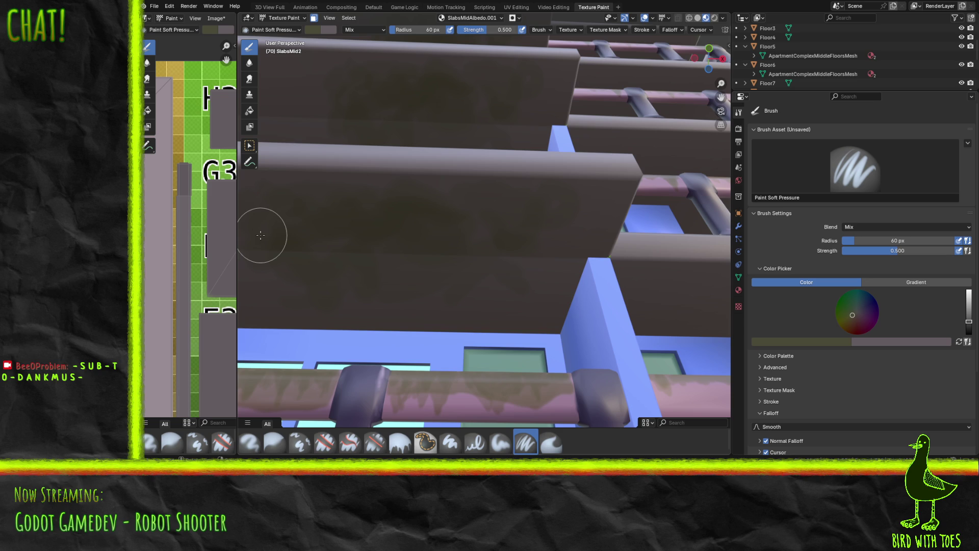
{"action": "middle_click_drag", "start_coordinate": [324, 234], "coordinate": [513, 245]}
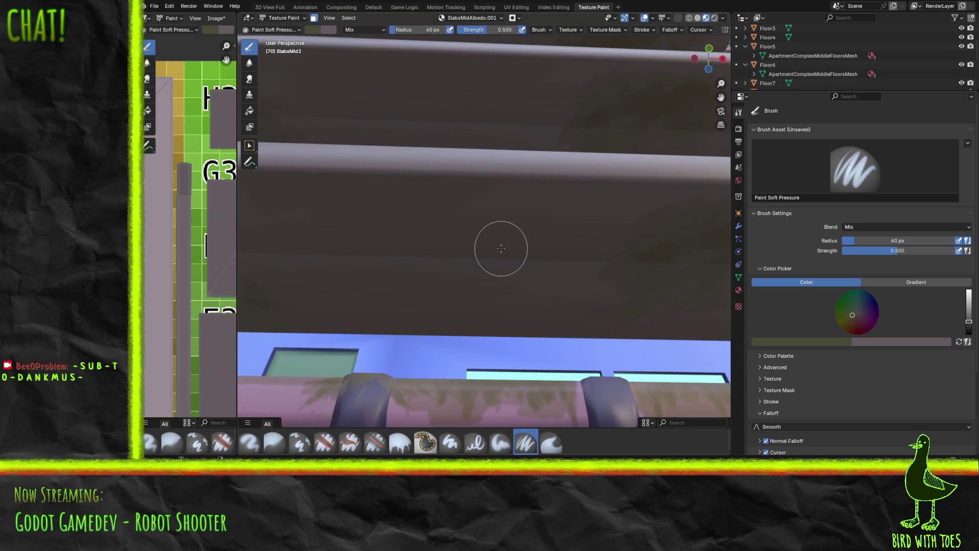
{"action": "mouse_move", "coordinate": [293, 232]}
{"action": "left_mouse_down"}
{"action": "mouse_move", "coordinate": [366, 252]}
{"action": "mouse_move", "coordinate": [467, 230]}
{"action": "mouse_move", "coordinate": [448, 260]}
{"action": "mouse_move", "coordinate": [485, 251]}
{"action": "mouse_move", "coordinate": [440, 293]}
{"action": "mouse_move", "coordinate": [535, 261]}
{"action": "mouse_move", "coordinate": [566, 238]}
{"action": "mouse_move", "coordinate": [560, 213]}
{"action": "mouse_move", "coordinate": [352, 207]}
{"action": "mouse_move", "coordinate": [316, 188]}
{"action": "mouse_move", "coordinate": [249, 209]}
{"action": "mouse_move", "coordinate": [334, 264]}
{"action": "mouse_move", "coordinate": [297, 252]}
{"action": "mouse_move", "coordinate": [331, 256]}
{"action": "mouse_move", "coordinate": [332, 207]}
{"action": "left_mouse_up"}
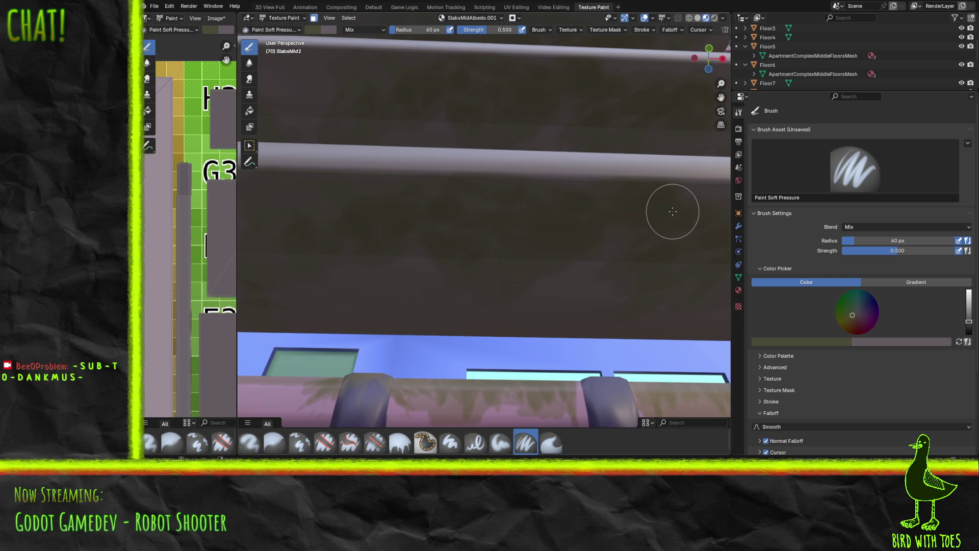
{"action": "mouse_move", "coordinate": [632, 223]}
{"action": "middle_mouse_down"}
{"action": "mouse_move", "coordinate": [515, 242]}
{"action": "mouse_move", "coordinate": [534, 249]}
{"action": "mouse_move", "coordinate": [492, 237]}
{"action": "middle_mouse_up"}
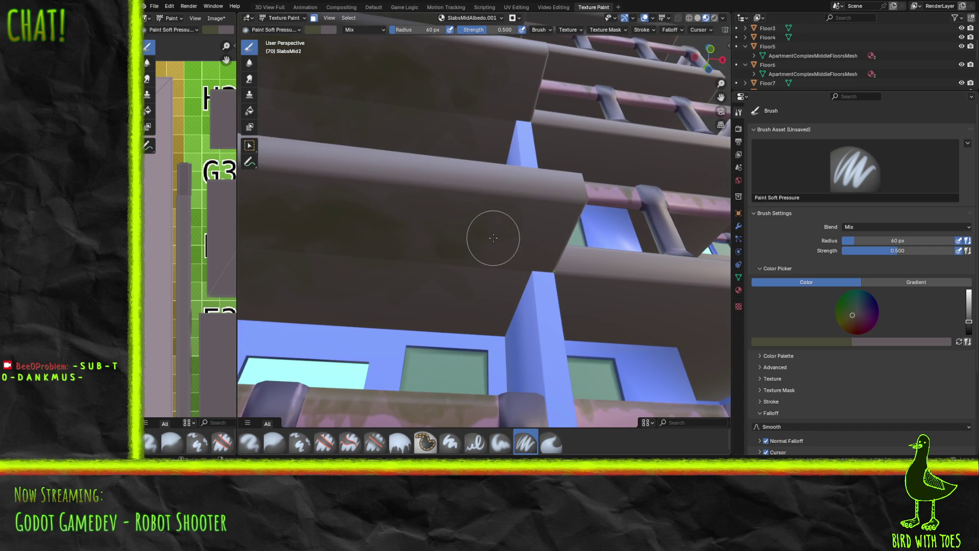
Paint over the slab toward its top-right corner, then reduce the brush radius to 30 px.
{"action": "mouse_move", "coordinate": [427, 223]}
{"action": "left_mouse_down"}
{"action": "mouse_move", "coordinate": [422, 234]}
{"action": "mouse_move", "coordinate": [380, 199]}
{"action": "mouse_move", "coordinate": [476, 202]}
{"action": "mouse_move", "coordinate": [451, 212]}
{"action": "mouse_move", "coordinate": [540, 208]}
{"action": "mouse_move", "coordinate": [540, 265]}
{"action": "mouse_move", "coordinate": [555, 219]}
{"action": "left_mouse_up"}
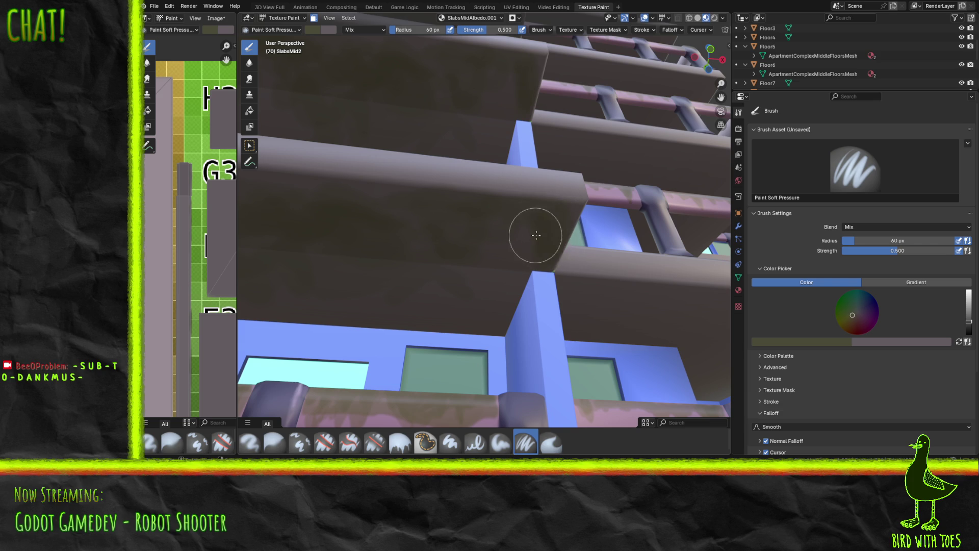
{"action": "left_click_drag", "start_coordinate": [563, 209], "coordinate": [572, 204]}
{"action": "left_click", "coordinate": [429, 28]}
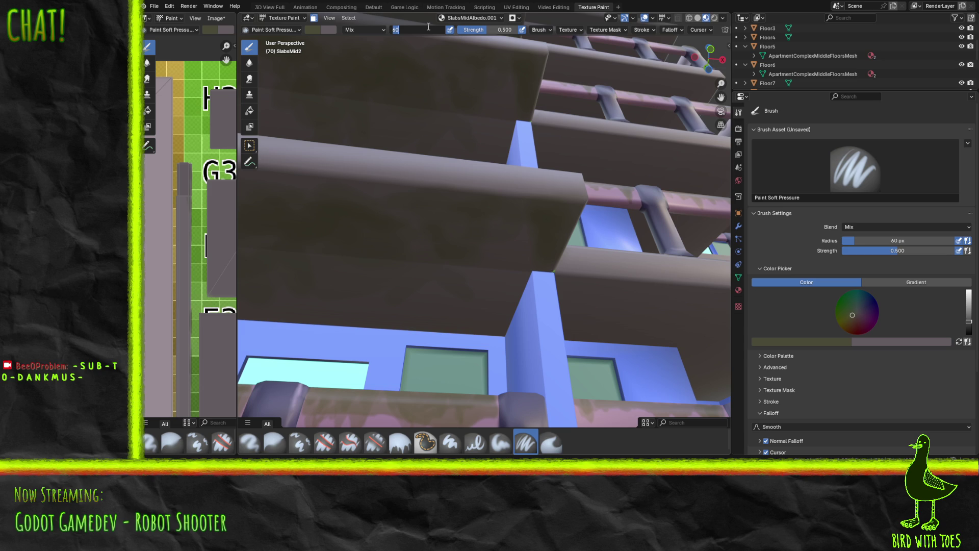
{"action": "type", "text": "30"}
{"action": "key", "text": "Return"}
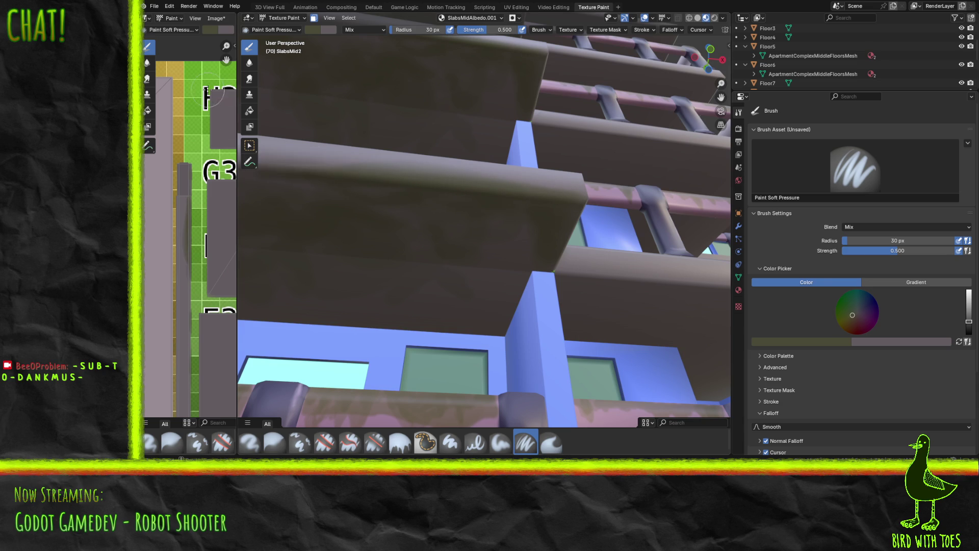
{"action": "scroll", "coordinate": [331, 181], "scroll_direction": "up", "scroll_amount": 6}
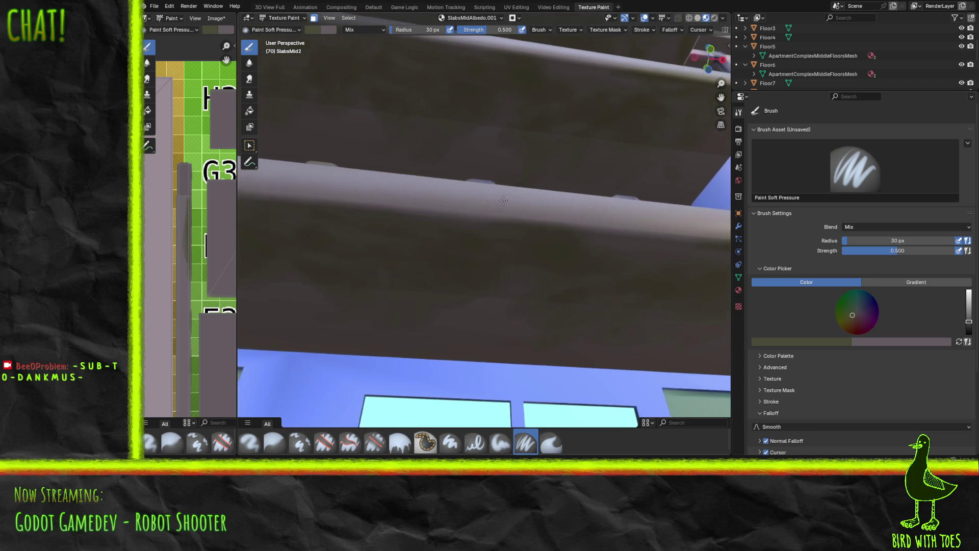
{"action": "middle_click_drag", "start_coordinate": [496, 198], "coordinate": [483, 192]}
{"action": "left_click_drag", "start_coordinate": [484, 192], "coordinate": [495, 181]}
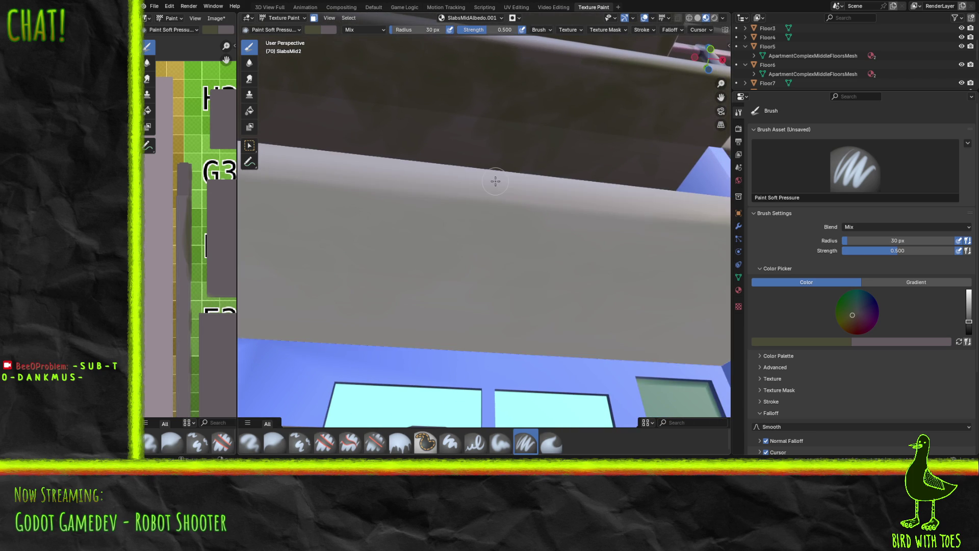
{"action": "key", "text": "ctrl+z"}
{"action": "middle_click_drag", "start_coordinate": [520, 199], "coordinate": [544, 217]}
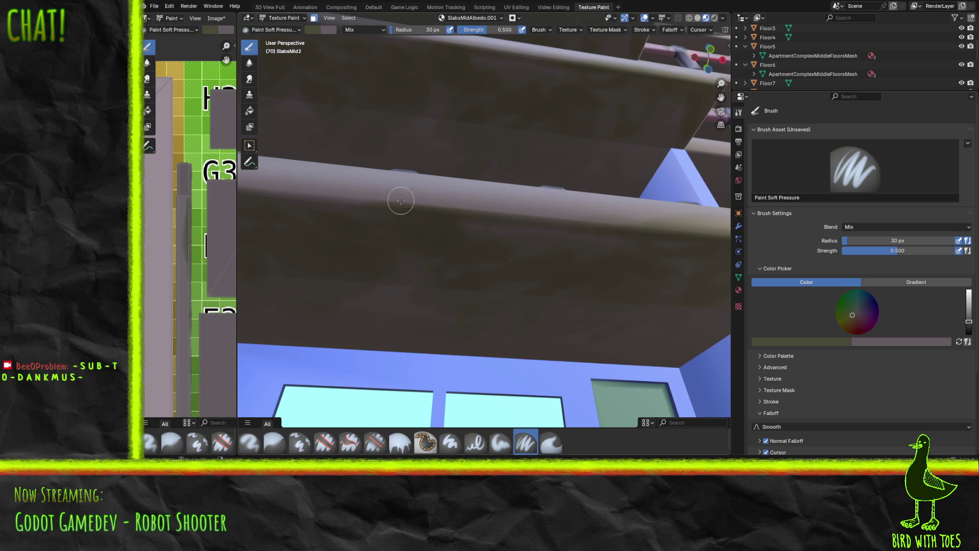
{"action": "middle_click_drag", "start_coordinate": [377, 175], "coordinate": [399, 189]}
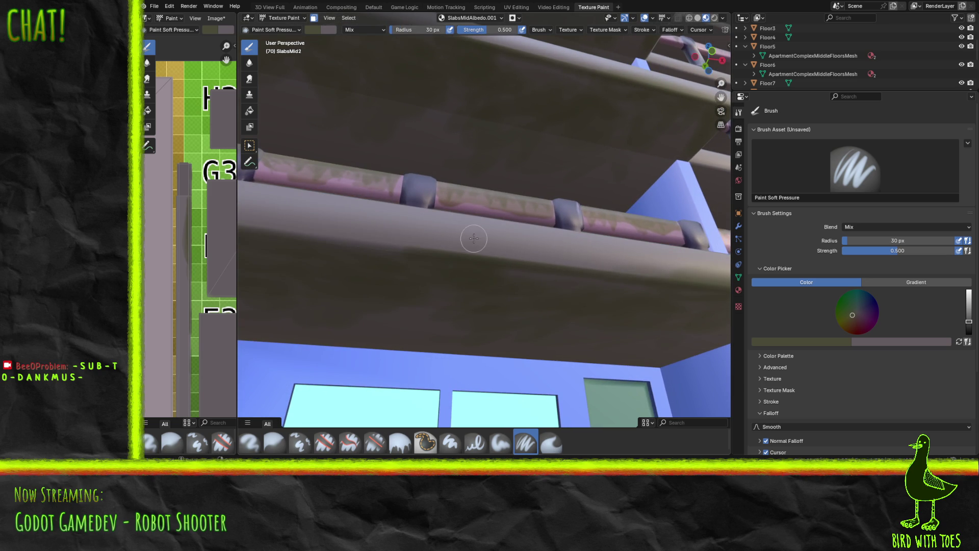
{"action": "key", "text": "ctrl+z"}
{"action": "key", "text": "ctrl+shift+z"}
{"action": "middle_click_drag", "start_coordinate": [437, 246], "coordinate": [441, 258]}
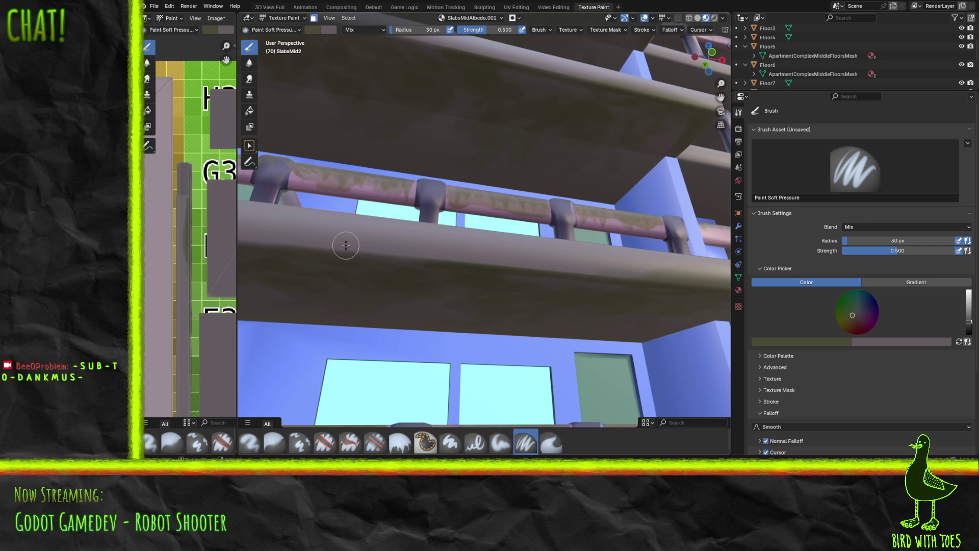
{"action": "middle_click_drag", "start_coordinate": [390, 292], "coordinate": [413, 258]}
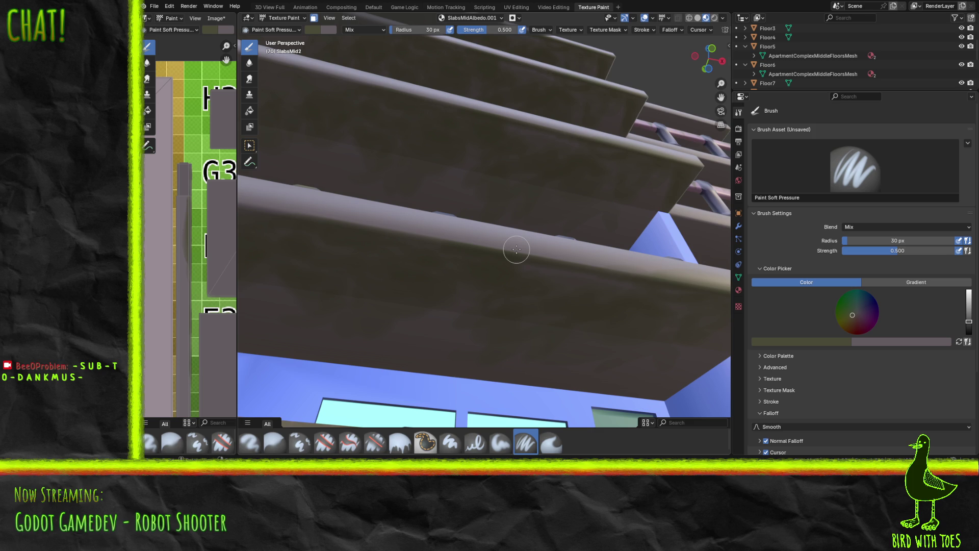
Paint several dark strokes across the slab underside, then switch to the Godot editor.
{"action": "mouse_move", "coordinate": [348, 232]}
{"action": "middle_mouse_down"}
{"action": "mouse_move", "coordinate": [390, 259]}
{"action": "mouse_move", "coordinate": [489, 156]}
{"action": "mouse_move", "coordinate": [522, 225]}
{"action": "mouse_move", "coordinate": [473, 200]}
{"action": "middle_mouse_up"}
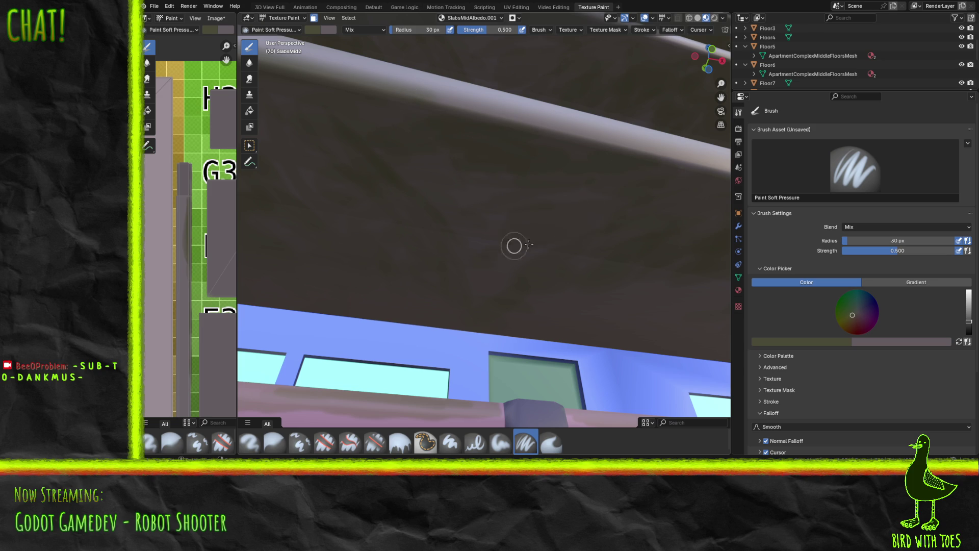
{"action": "mouse_move", "coordinate": [483, 182]}
{"action": "left_mouse_down"}
{"action": "mouse_move", "coordinate": [527, 240]}
{"action": "mouse_move", "coordinate": [498, 276]}
{"action": "mouse_move", "coordinate": [499, 248]}
{"action": "left_mouse_up"}
{"action": "left_click_drag", "start_coordinate": [415, 186], "coordinate": [527, 206]}
{"action": "mouse_move", "coordinate": [567, 239]}
{"action": "left_mouse_down"}
{"action": "mouse_move", "coordinate": [492, 221]}
{"action": "mouse_move", "coordinate": [482, 236]}
{"action": "left_mouse_up"}
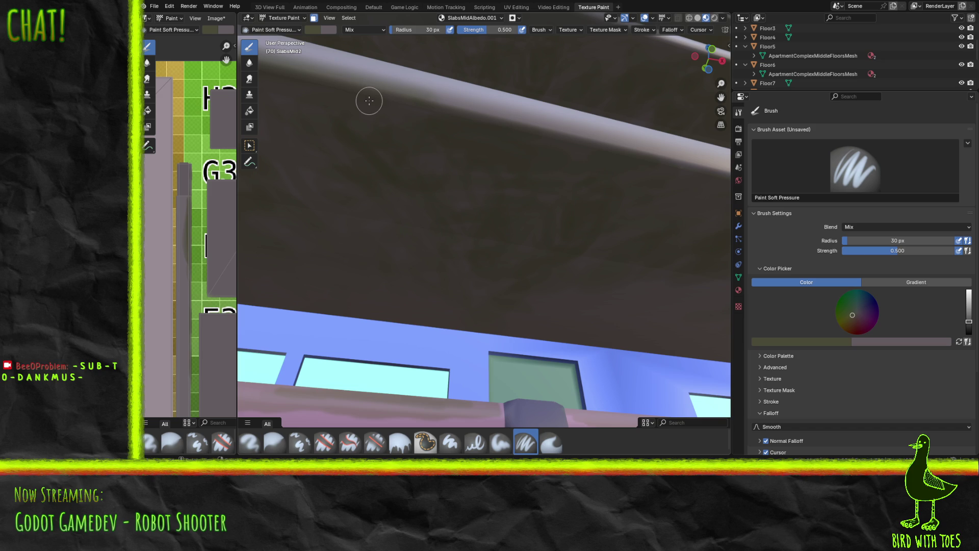
{"action": "key", "text": "alt+Tab"}
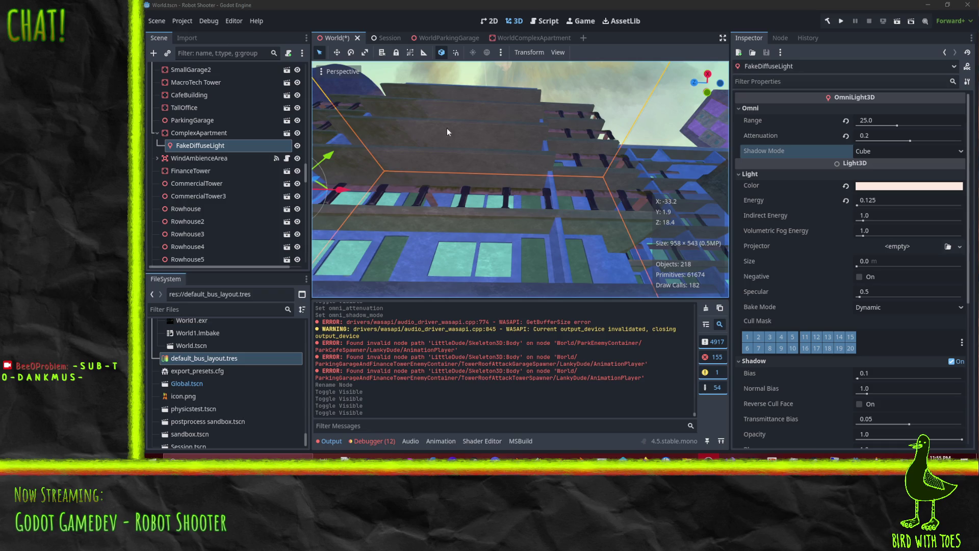
Turn off View Gizmos in the 3D viewport's display menu while orbiting the apartment building.
{"action": "mouse_move", "coordinate": [467, 212]}
{"action": "middle_mouse_down"}
{"action": "mouse_move", "coordinate": [571, 190]}
{"action": "mouse_move", "coordinate": [656, 152]}
{"action": "mouse_move", "coordinate": [598, 155]}
{"action": "mouse_move", "coordinate": [580, 118]}
{"action": "mouse_move", "coordinate": [582, 140]}
{"action": "mouse_move", "coordinate": [581, 117]}
{"action": "mouse_move", "coordinate": [576, 207]}
{"action": "mouse_move", "coordinate": [481, 210]}
{"action": "mouse_move", "coordinate": [555, 211]}
{"action": "mouse_move", "coordinate": [551, 221]}
{"action": "mouse_move", "coordinate": [580, 225]}
{"action": "mouse_move", "coordinate": [537, 168]}
{"action": "mouse_move", "coordinate": [542, 192]}
{"action": "mouse_move", "coordinate": [529, 215]}
{"action": "mouse_move", "coordinate": [517, 176]}
{"action": "mouse_move", "coordinate": [501, 169]}
{"action": "mouse_move", "coordinate": [515, 177]}
{"action": "mouse_move", "coordinate": [541, 157]}
{"action": "mouse_move", "coordinate": [536, 148]}
{"action": "middle_mouse_up"}
{"action": "left_click", "coordinate": [331, 70]}
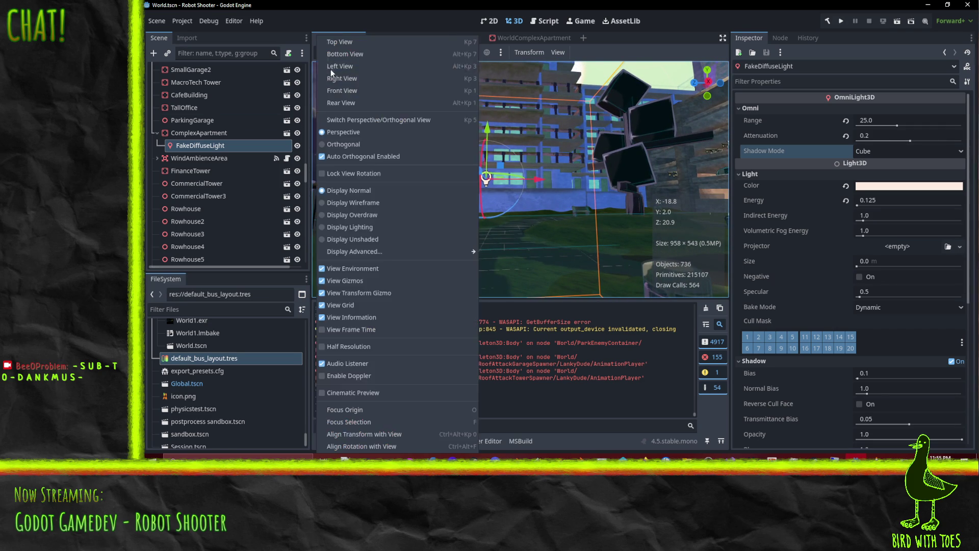
{"action": "left_click", "coordinate": [335, 280]}
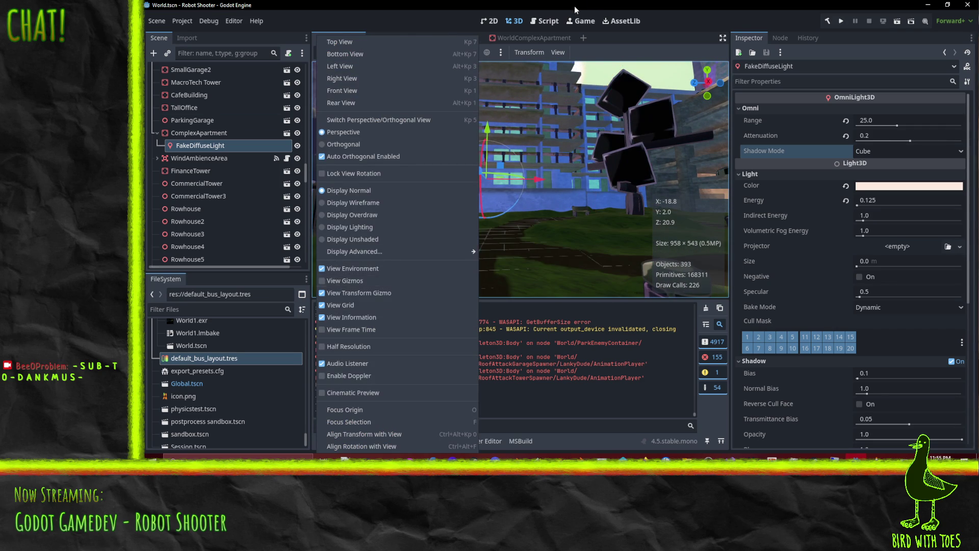
{"action": "left_click", "coordinate": [575, 9]}
{"action": "mouse_move", "coordinate": [566, 155]}
{"action": "middle_mouse_down"}
{"action": "mouse_move", "coordinate": [593, 146]}
{"action": "mouse_move", "coordinate": [565, 146]}
{"action": "mouse_move", "coordinate": [565, 137]}
{"action": "mouse_move", "coordinate": [586, 145]}
{"action": "mouse_move", "coordinate": [556, 148]}
{"action": "middle_mouse_up"}
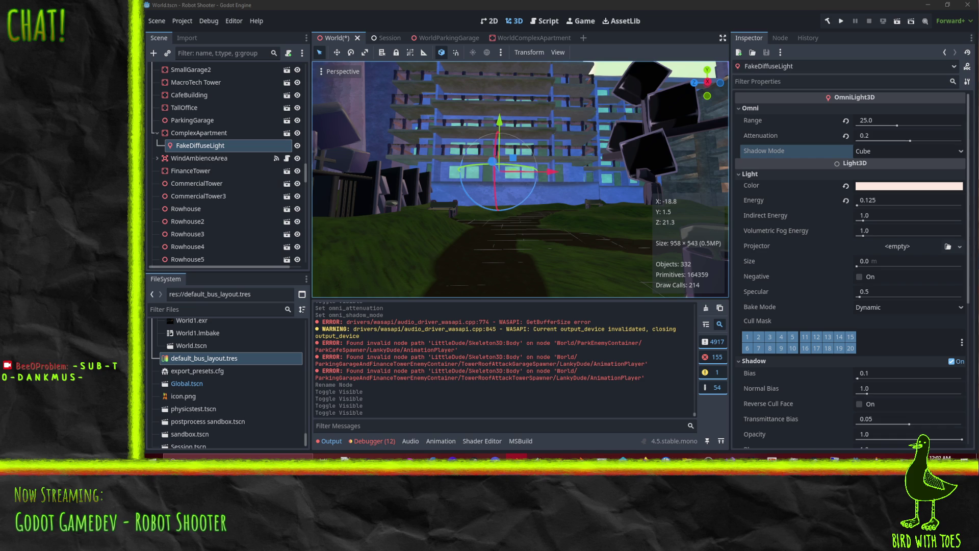
Switch over to the Blender texture-painting session for the balcony slabs.
{"action": "key", "text": "alt+Tab"}
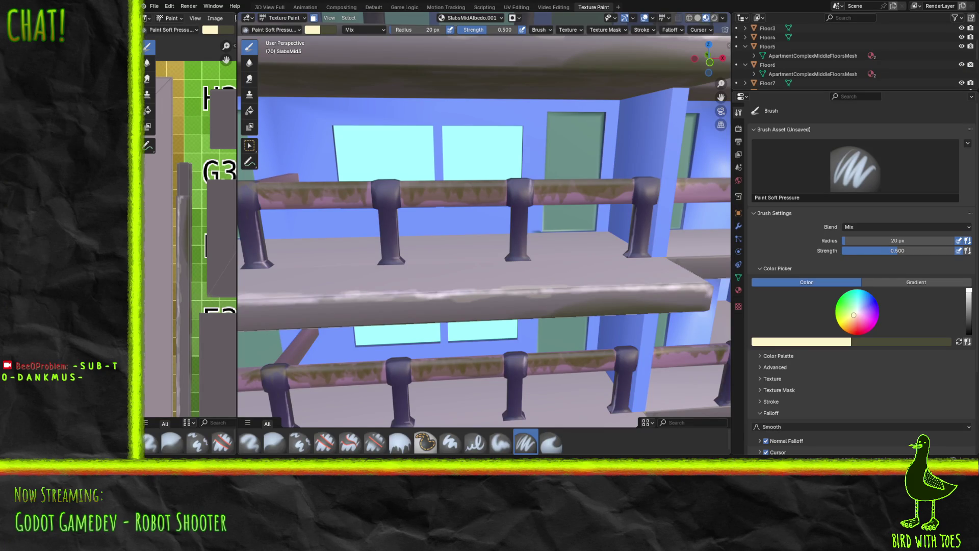
Orbit to a frontal view of the railing, save the SlabsMidAlbedo.001 paint work, and return to Godot.
{"action": "middle_click_drag", "start_coordinate": [621, 278], "coordinate": [224, 276]}
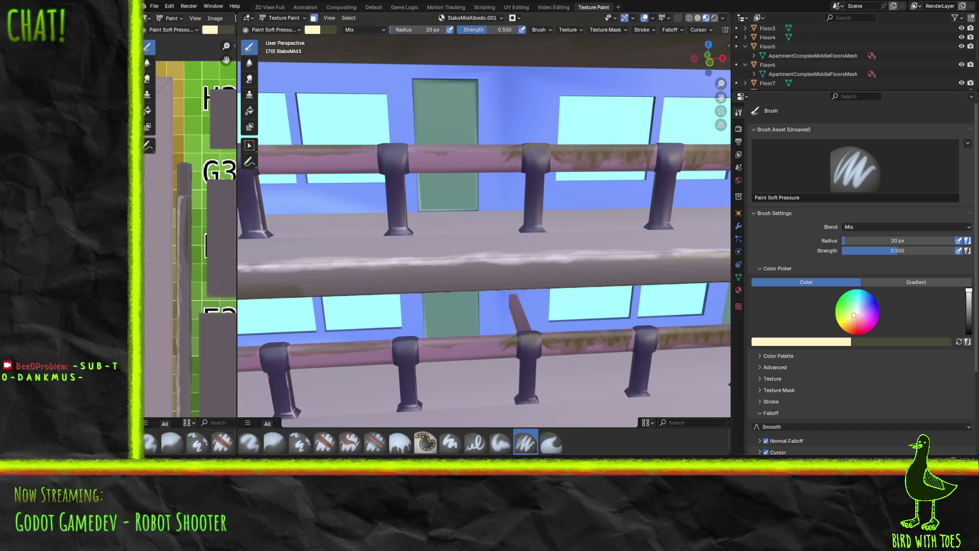
{"action": "key", "text": "alt+s"}
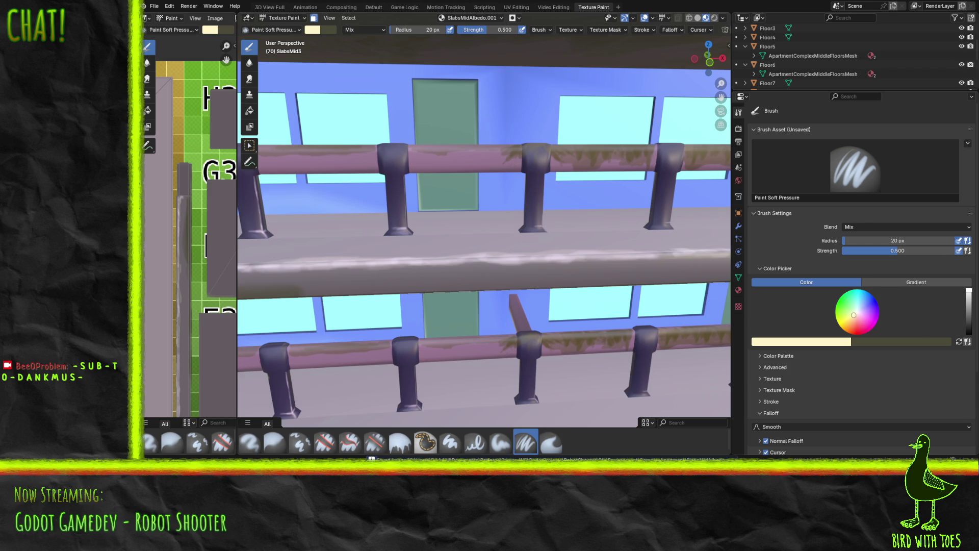
{"action": "key", "text": "alt+Tab"}
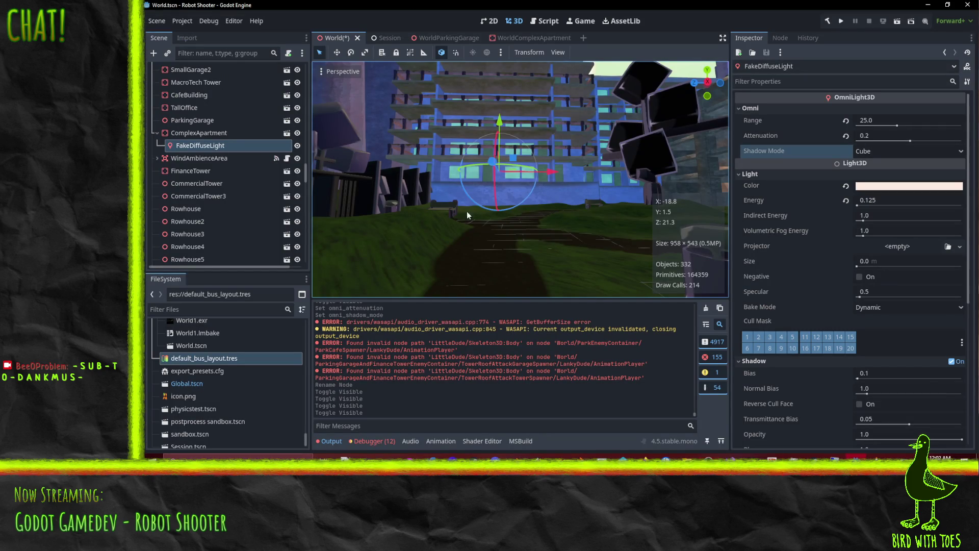
Zoom in and orbit around the apartment balconies to inspect the weathered grey slabs and dark railings.
{"action": "scroll", "coordinate": [466, 211], "scroll_direction": "up", "scroll_amount": 5}
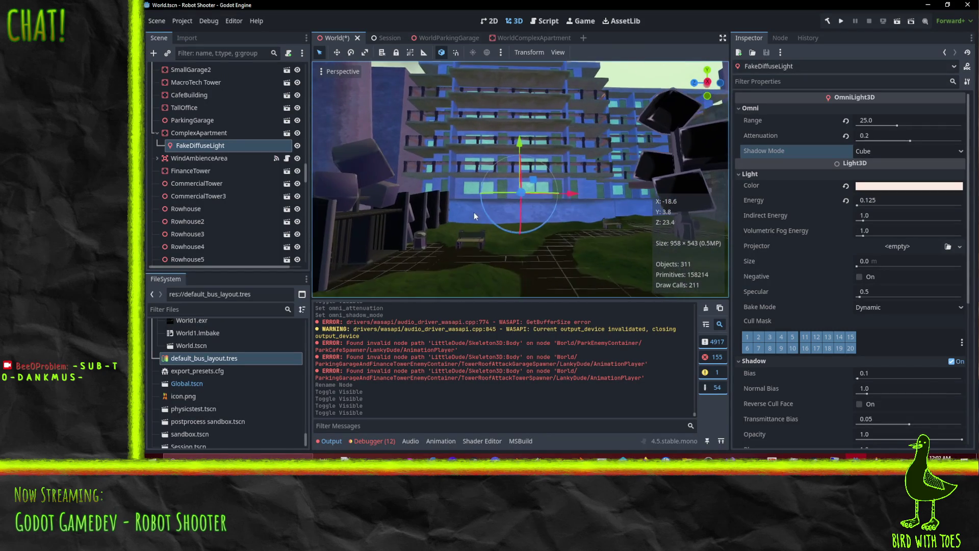
{"action": "scroll", "coordinate": [516, 246], "scroll_direction": "up", "scroll_amount": 3}
{"action": "mouse_move", "coordinate": [512, 244]}
{"action": "middle_mouse_down"}
{"action": "mouse_move", "coordinate": [479, 97]}
{"action": "mouse_move", "coordinate": [489, 108]}
{"action": "mouse_move", "coordinate": [511, 304]}
{"action": "mouse_move", "coordinate": [481, 224]}
{"action": "mouse_move", "coordinate": [506, 170]}
{"action": "mouse_move", "coordinate": [510, 84]}
{"action": "mouse_move", "coordinate": [523, 94]}
{"action": "mouse_move", "coordinate": [512, 166]}
{"action": "mouse_move", "coordinate": [424, 166]}
{"action": "mouse_move", "coordinate": [521, 166]}
{"action": "mouse_move", "coordinate": [537, 153]}
{"action": "mouse_move", "coordinate": [586, 170]}
{"action": "middle_mouse_up"}
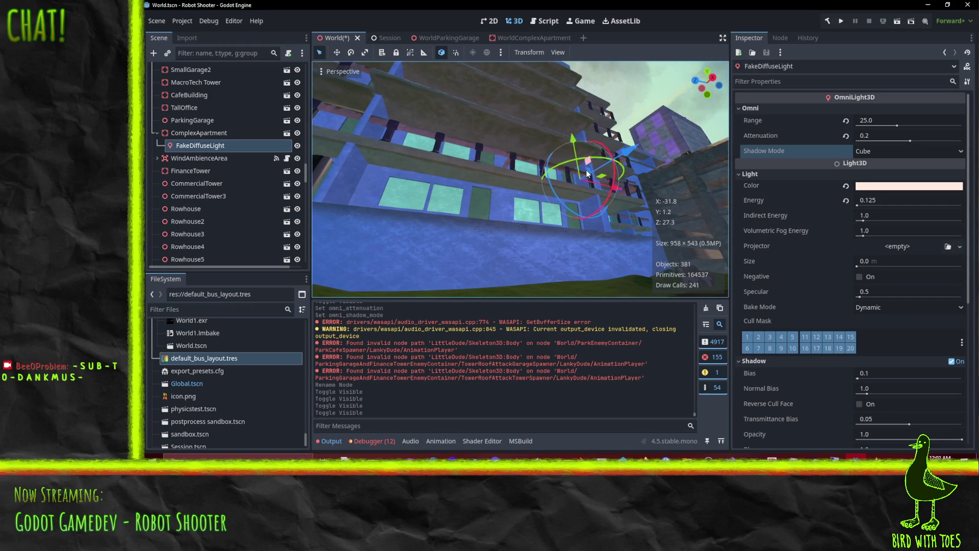
{"action": "mouse_move", "coordinate": [617, 209]}
{"action": "middle_mouse_down"}
{"action": "mouse_move", "coordinate": [662, 191]}
{"action": "mouse_move", "coordinate": [406, 163]}
{"action": "mouse_move", "coordinate": [494, 170]}
{"action": "middle_mouse_up"}
{"action": "middle_click_drag", "start_coordinate": [578, 185], "coordinate": [723, 203]}
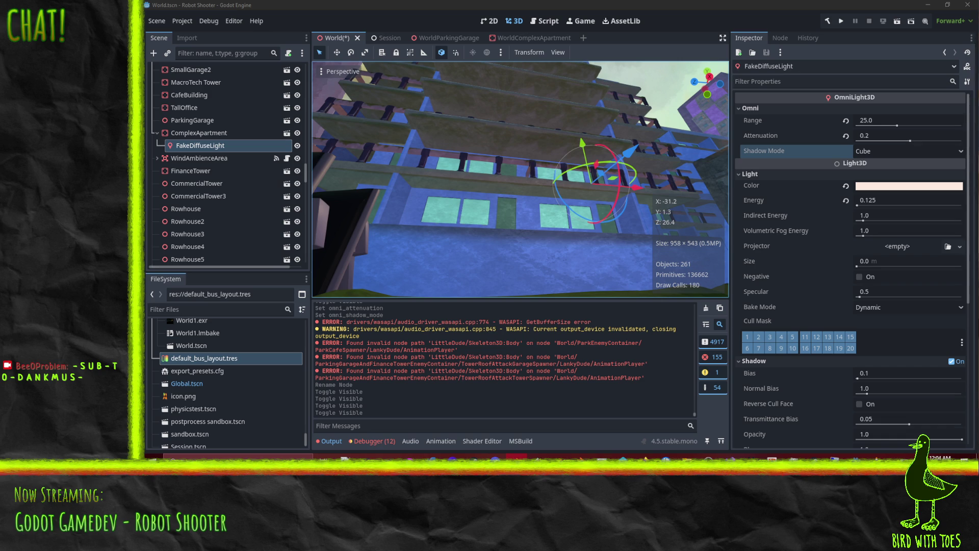
{"action": "key", "text": "super"}
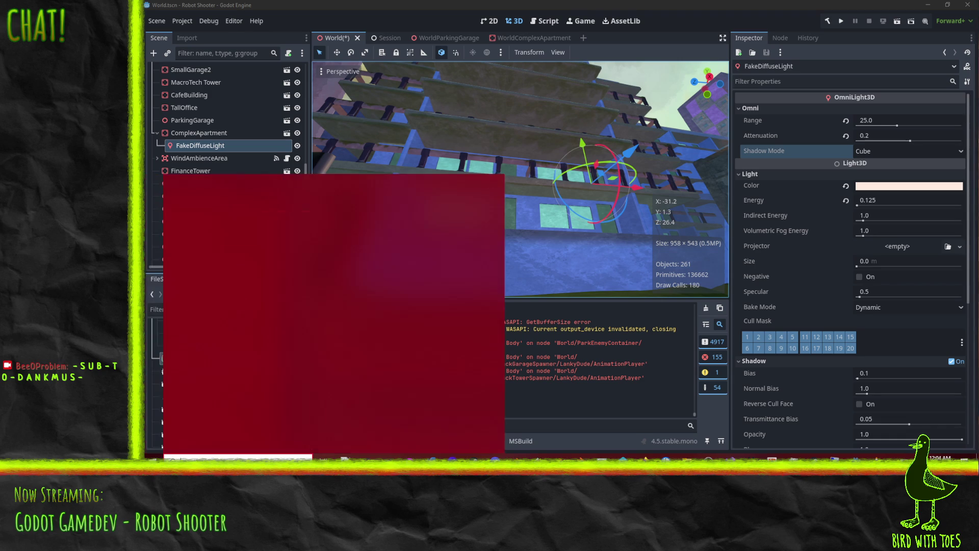
Dismiss the 'vlc' Start search and orbit to look up at the apartment tower from below.
{"action": "type", "text": "vlc"}
{"action": "key", "text": "Return"}
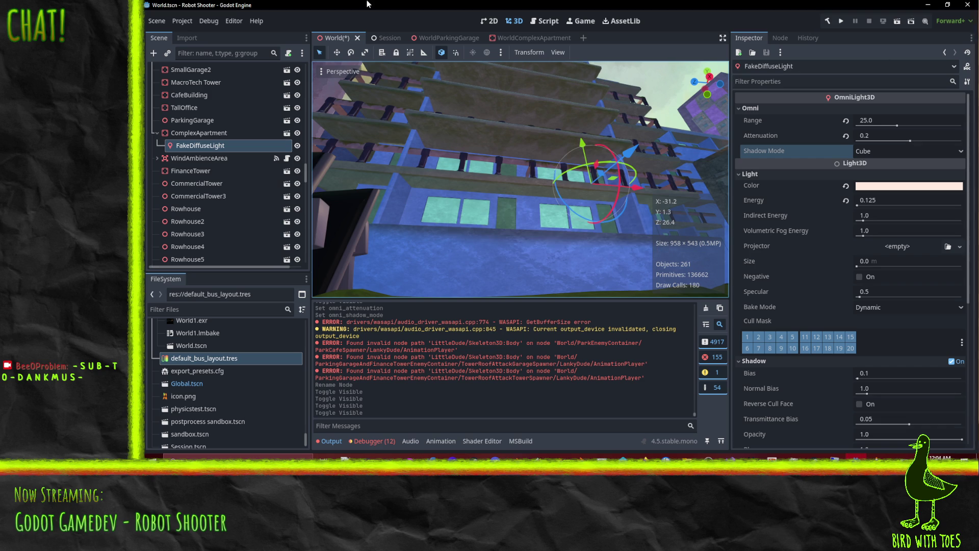
{"action": "mouse_move", "coordinate": [537, 213]}
{"action": "middle_mouse_down"}
{"action": "mouse_move", "coordinate": [510, 192]}
{"action": "mouse_move", "coordinate": [552, 198]}
{"action": "mouse_move", "coordinate": [406, 209]}
{"action": "mouse_move", "coordinate": [445, 212]}
{"action": "mouse_move", "coordinate": [494, 166]}
{"action": "mouse_move", "coordinate": [450, 159]}
{"action": "mouse_move", "coordinate": [541, 176]}
{"action": "mouse_move", "coordinate": [421, 169]}
{"action": "mouse_move", "coordinate": [522, 185]}
{"action": "mouse_move", "coordinate": [538, 178]}
{"action": "mouse_move", "coordinate": [536, 218]}
{"action": "mouse_move", "coordinate": [506, 243]}
{"action": "mouse_move", "coordinate": [500, 222]}
{"action": "mouse_move", "coordinate": [516, 225]}
{"action": "mouse_move", "coordinate": [516, 216]}
{"action": "middle_mouse_up"}
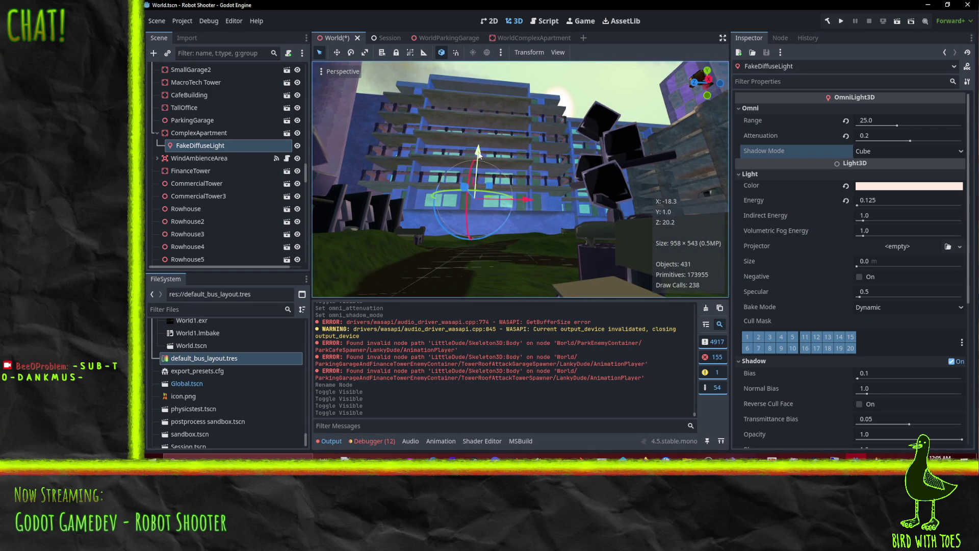
Lower FakeDiffuseLight about 3.4 units on Y and save World.tscn, orbiting to check the balconies.
{"action": "mouse_move", "coordinate": [485, 156]}
{"action": "left_mouse_down"}
{"action": "mouse_move", "coordinate": [488, 180]}
{"action": "mouse_move", "coordinate": [489, 91]}
{"action": "mouse_move", "coordinate": [489, 214]}
{"action": "mouse_move", "coordinate": [491, 148]}
{"action": "mouse_move", "coordinate": [487, 184]}
{"action": "left_mouse_up"}
{"action": "mouse_move", "coordinate": [487, 185]}
{"action": "middle_mouse_down"}
{"action": "mouse_move", "coordinate": [503, 230]}
{"action": "mouse_move", "coordinate": [522, 237]}
{"action": "mouse_move", "coordinate": [506, 244]}
{"action": "mouse_move", "coordinate": [595, 284]}
{"action": "mouse_move", "coordinate": [587, 284]}
{"action": "middle_mouse_up"}
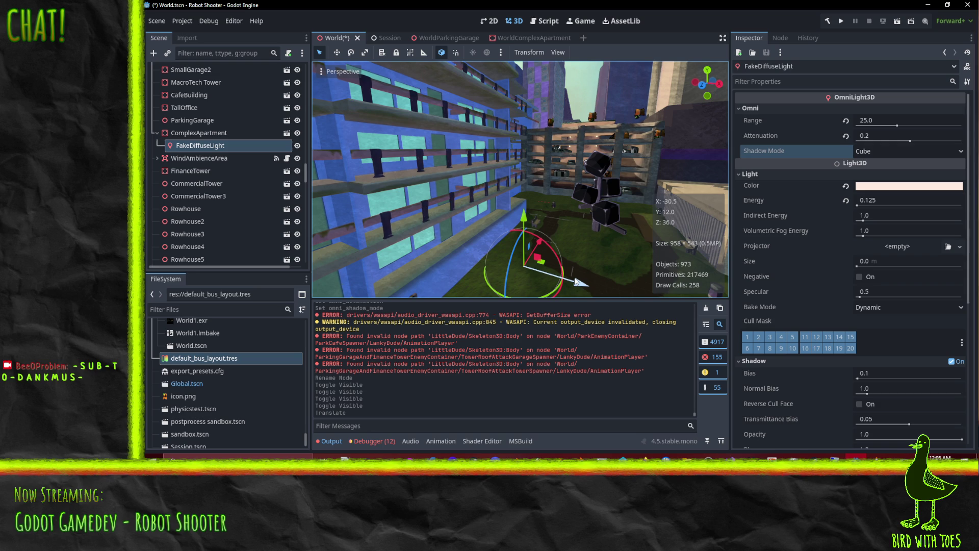
{"action": "key", "text": "ctrl+s"}
{"action": "mouse_move", "coordinate": [584, 261]}
{"action": "middle_mouse_down"}
{"action": "mouse_move", "coordinate": [512, 230]}
{"action": "mouse_move", "coordinate": [466, 185]}
{"action": "mouse_move", "coordinate": [554, 228]}
{"action": "middle_mouse_up"}
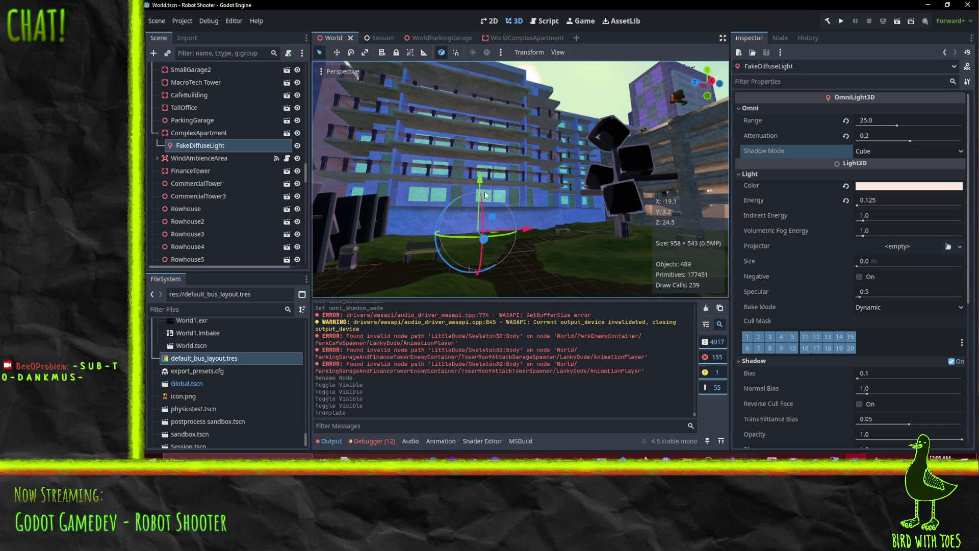
In Firefox, check the Robot Shooter todo board and the open SoundBrowzr GitHub issues.
{"action": "mouse_move", "coordinate": [643, 458]}
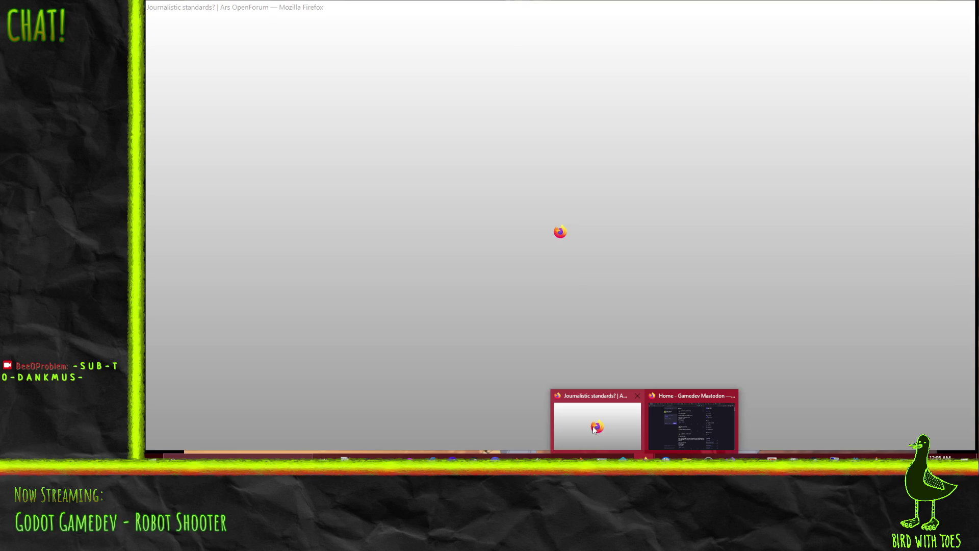
{"action": "left_click", "coordinate": [594, 428]}
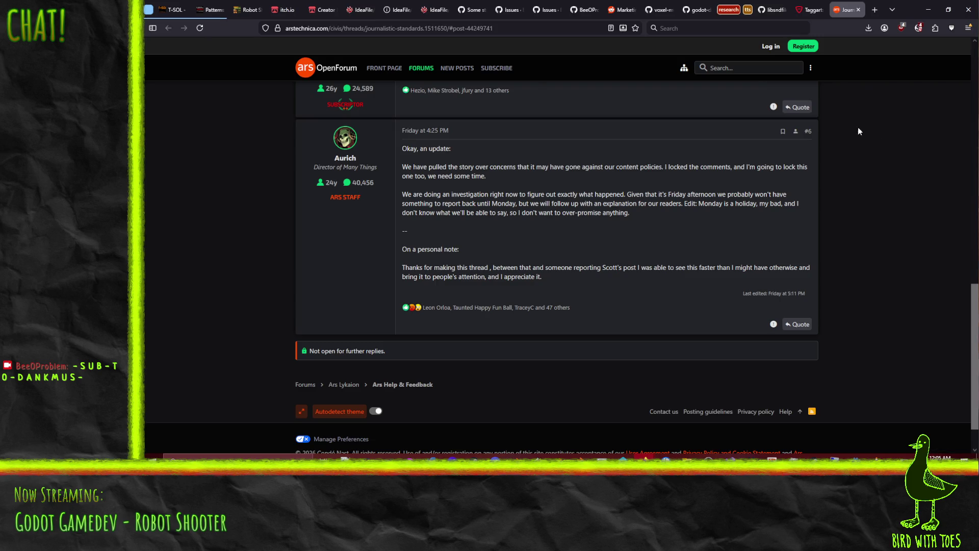
{"action": "left_click", "coordinate": [423, 5]}
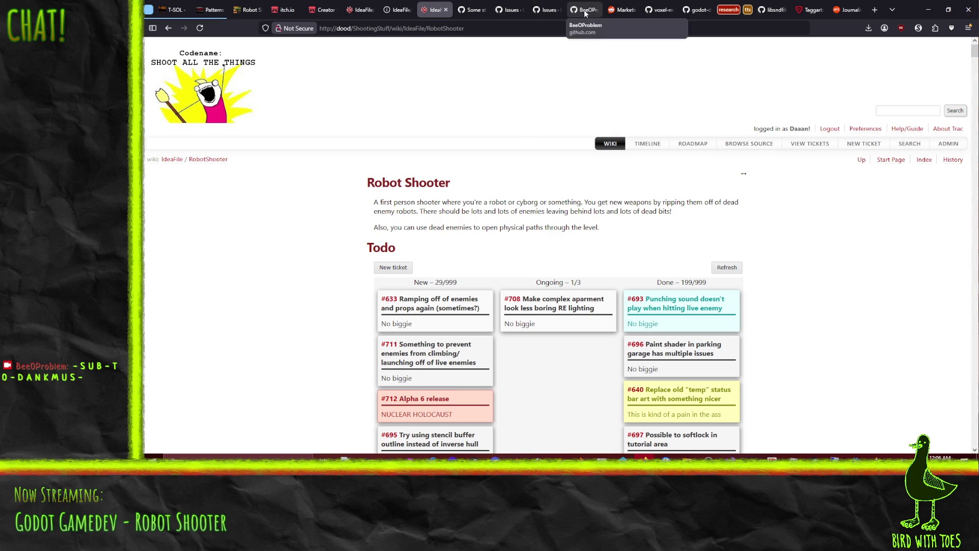
{"action": "left_click", "coordinate": [547, 9]}
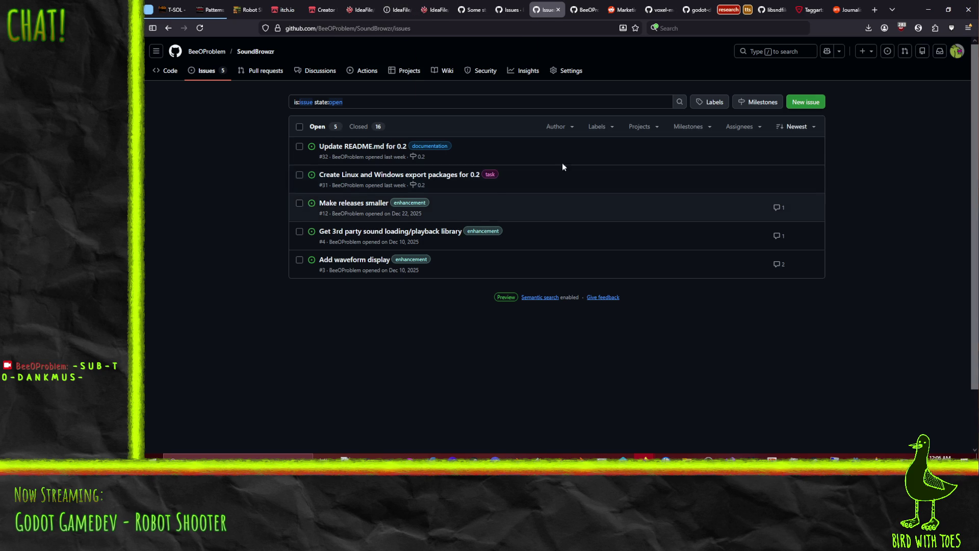
{"action": "left_click", "coordinate": [439, 9]}
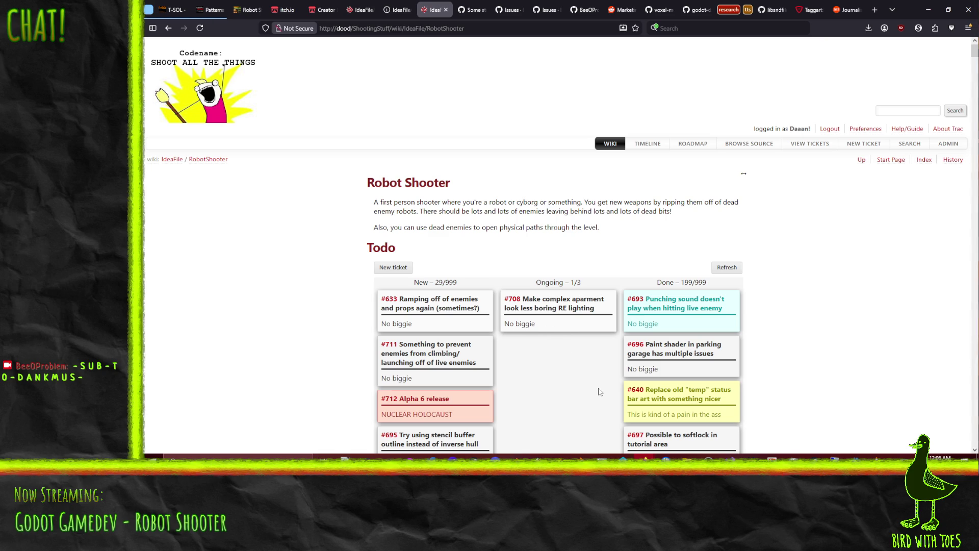
{"action": "left_click", "coordinate": [623, 457]}
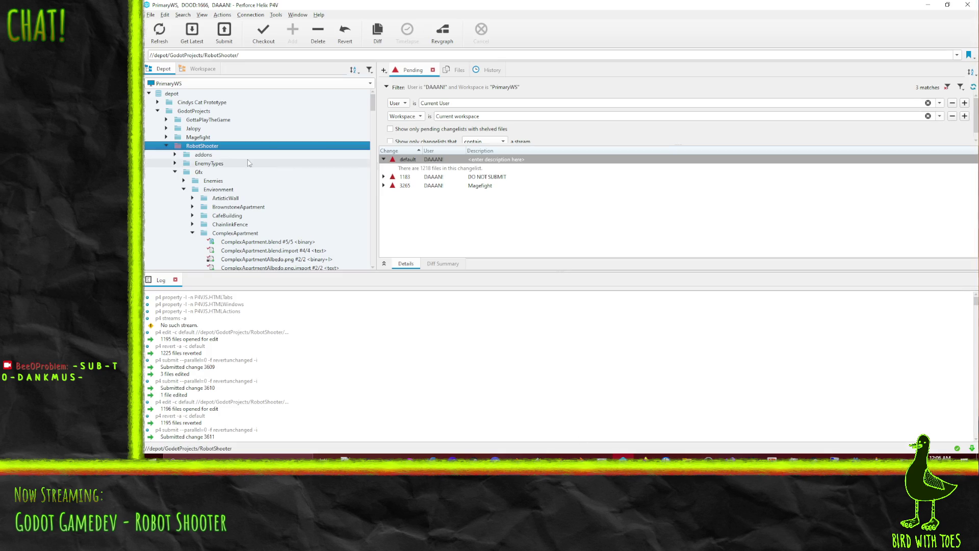
Revert unchanged files in the default changelist and browse the local workspace file tree.
{"action": "right_click", "coordinate": [464, 159]}
{"action": "left_click", "coordinate": [505, 187]}
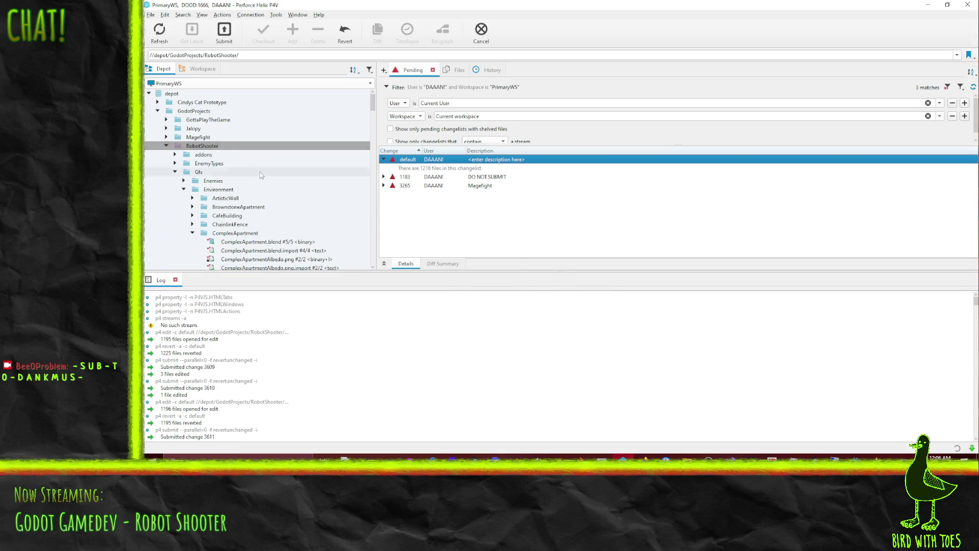
{"action": "left_click", "coordinate": [203, 69]}
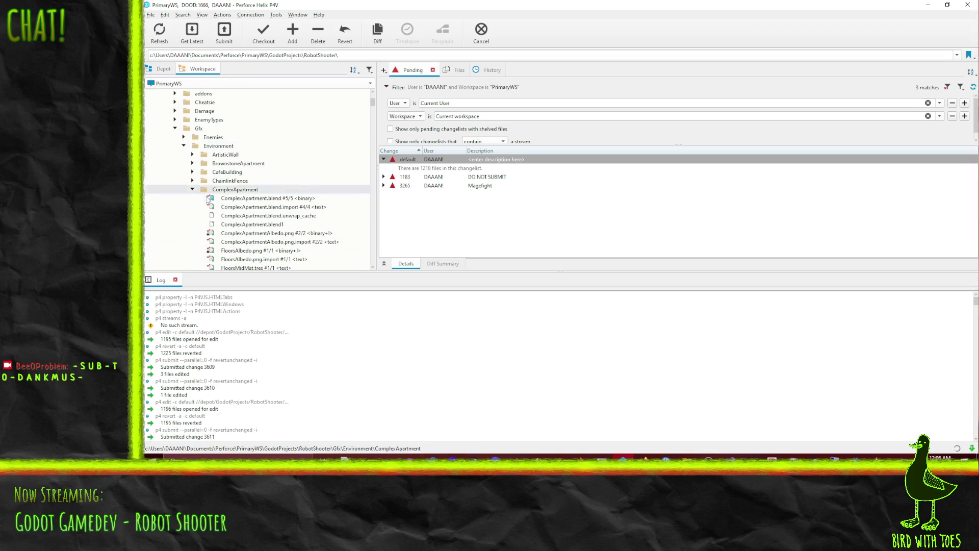
{"action": "scroll", "coordinate": [204, 190], "scroll_direction": "down", "scroll_amount": 2}
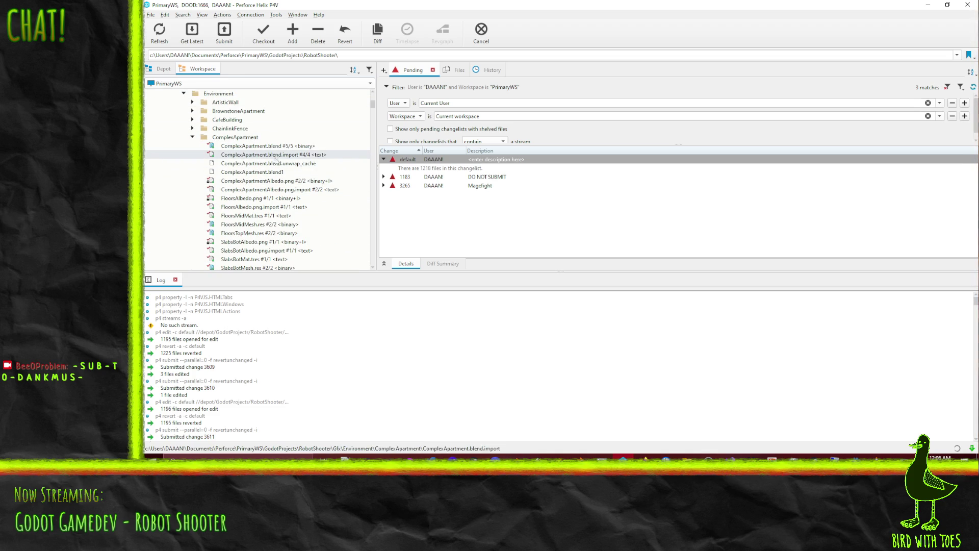
{"action": "scroll", "coordinate": [288, 190], "scroll_direction": "down", "scroll_amount": 3}
{"action": "scroll", "coordinate": [288, 191], "scroll_direction": "down", "scroll_amount": 2}
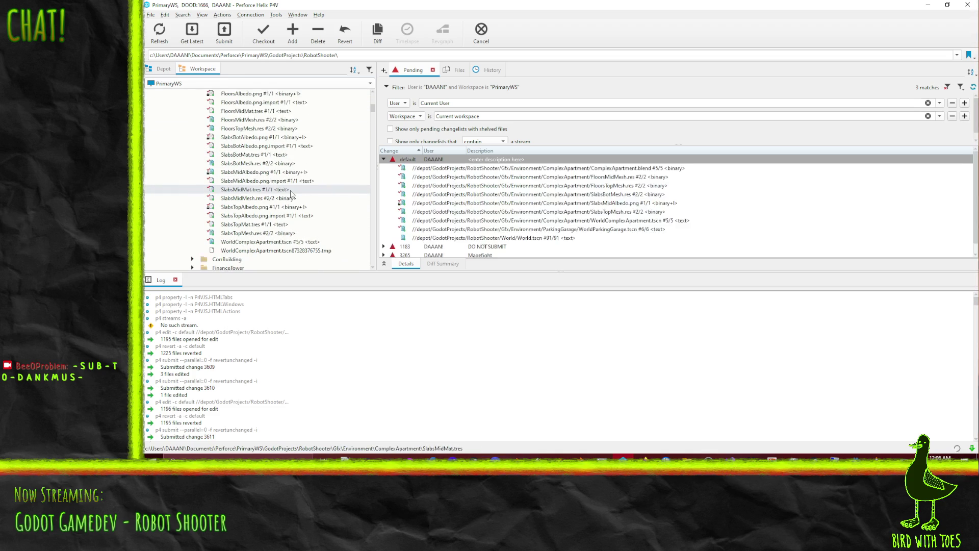
Add RailingsAlbedo.png, RailingsAlbedo.png.import and RailingsMat.tres to the default changelist.
{"action": "left_click", "coordinate": [275, 198]}
{"action": "scroll", "coordinate": [275, 214], "scroll_direction": "up", "scroll_amount": 3}
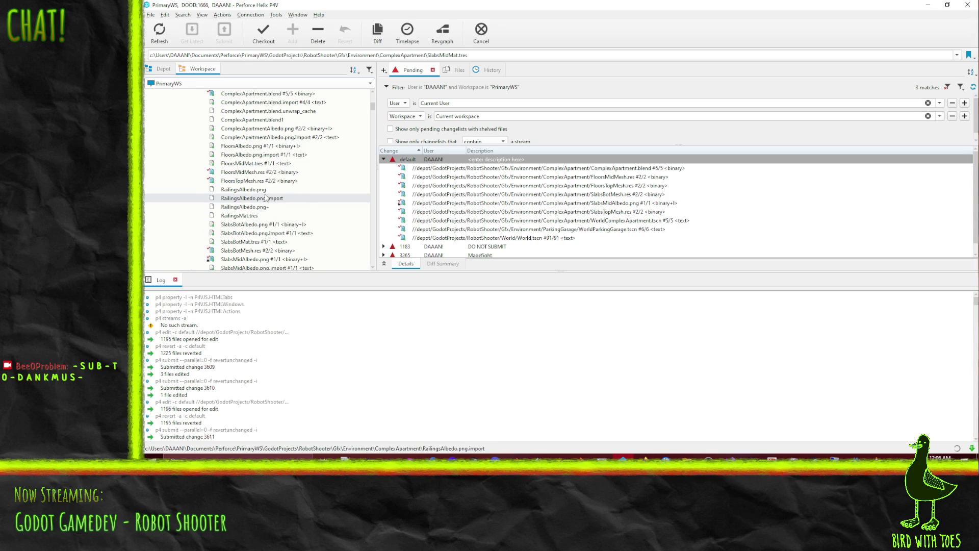
{"action": "left_click", "coordinate": [262, 215]}
{"action": "left_click", "coordinate": [245, 189], "text": "ctrl"}
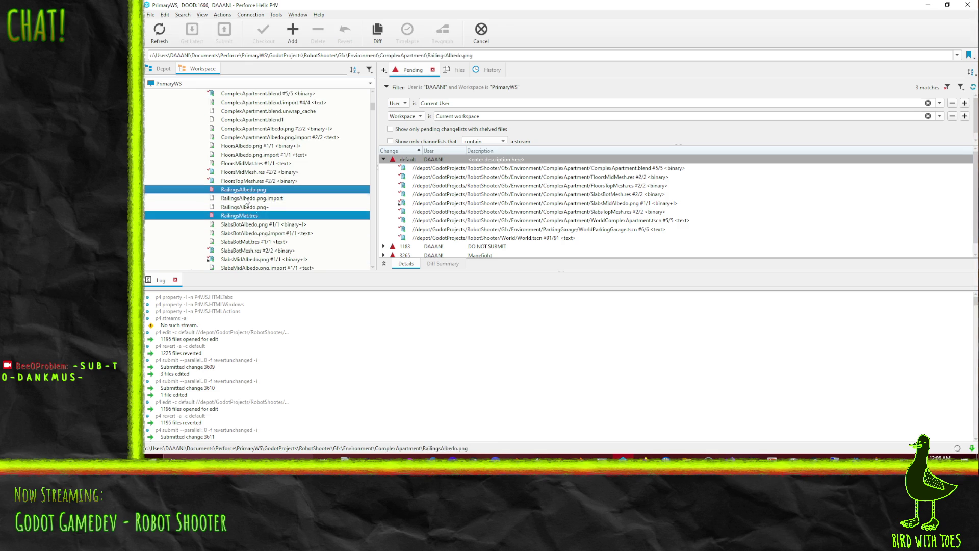
{"action": "left_click", "coordinate": [245, 197], "text": "ctrl"}
{"action": "scroll", "coordinate": [293, 228], "scroll_direction": "down", "scroll_amount": 1}
{"action": "scroll", "coordinate": [292, 228], "scroll_direction": "down", "scroll_amount": 1}
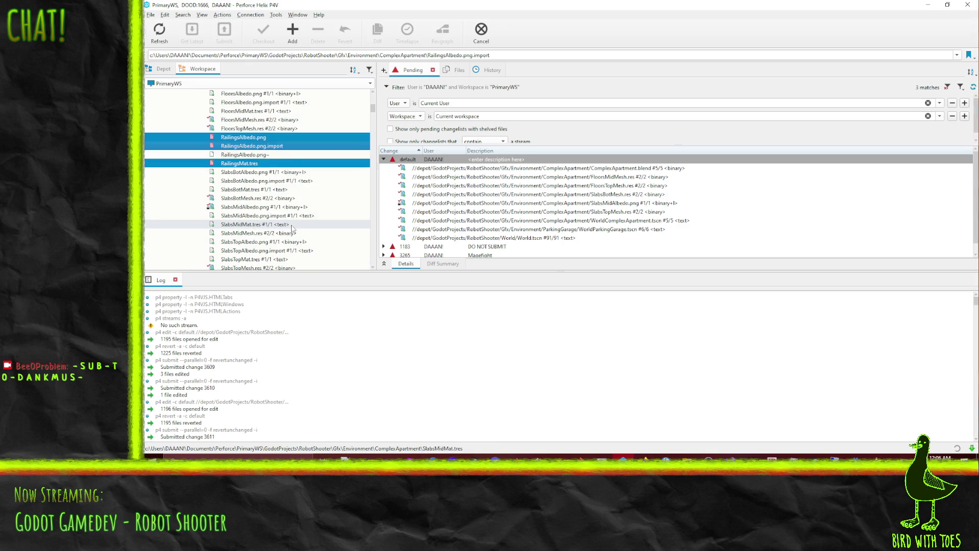
{"action": "scroll", "coordinate": [288, 231], "scroll_direction": "up", "scroll_amount": 4}
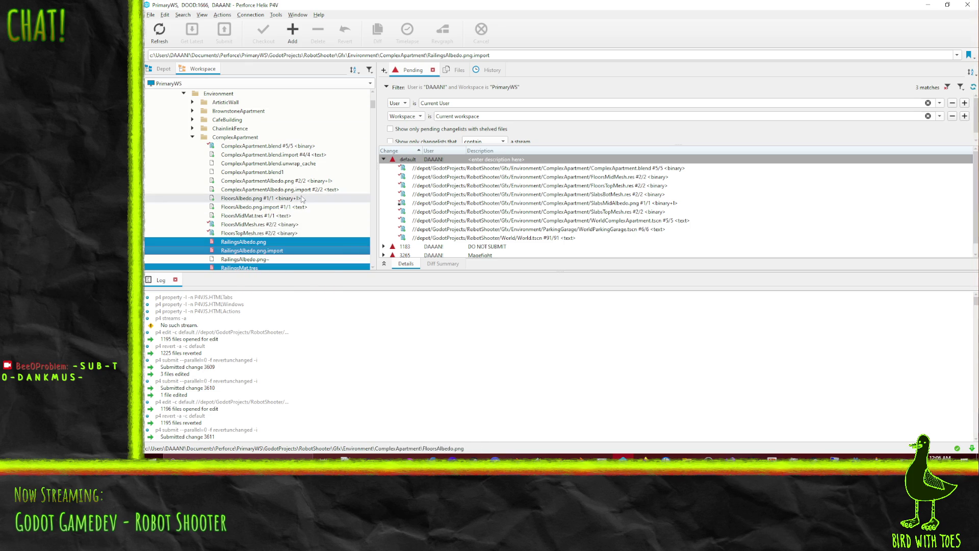
{"action": "scroll", "coordinate": [301, 206], "scroll_direction": "down", "scroll_amount": 4}
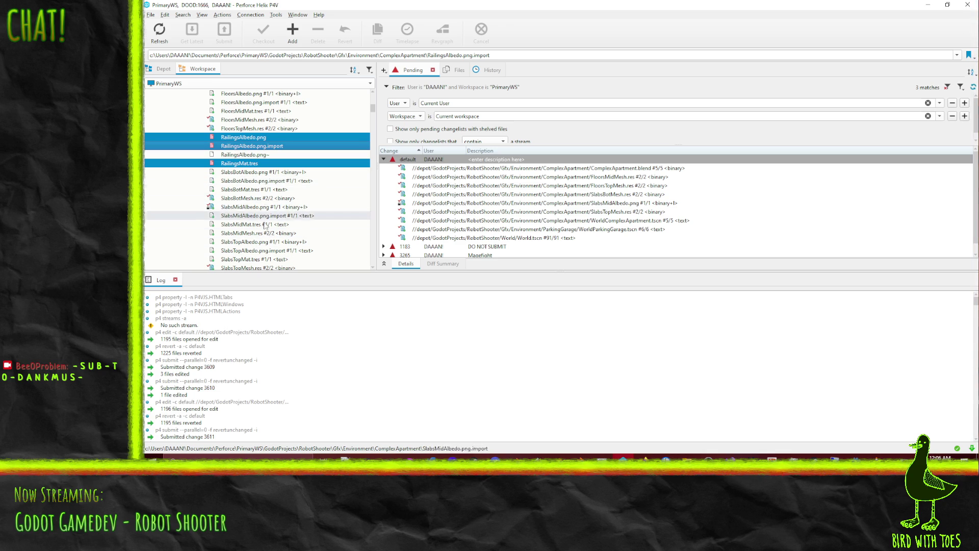
{"action": "scroll", "coordinate": [266, 234], "scroll_direction": "down", "scroll_amount": 2}
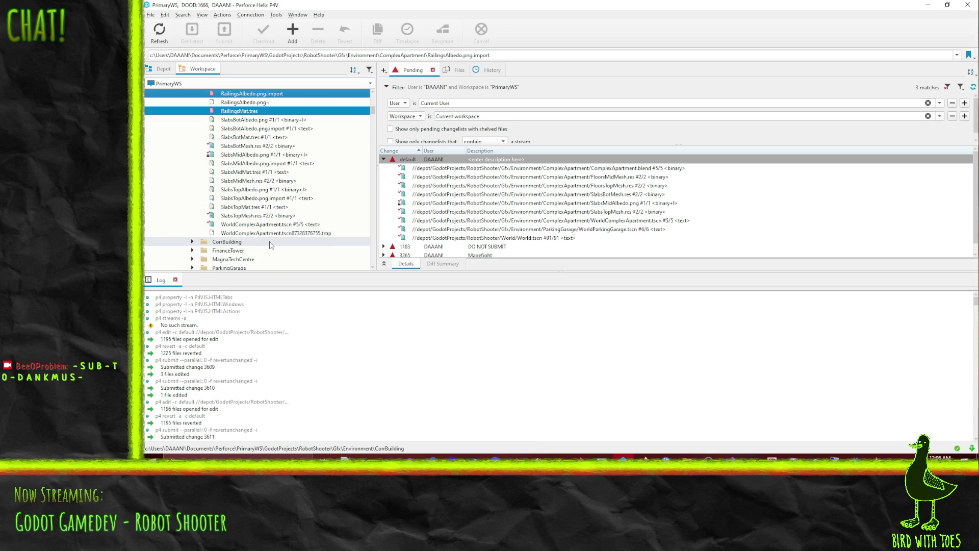
{"action": "scroll", "coordinate": [269, 240], "scroll_direction": "up", "scroll_amount": 4}
{"action": "left_click_drag", "start_coordinate": [259, 199], "coordinate": [413, 162]}
{"action": "scroll", "coordinate": [510, 204], "scroll_direction": "down", "scroll_amount": 4}
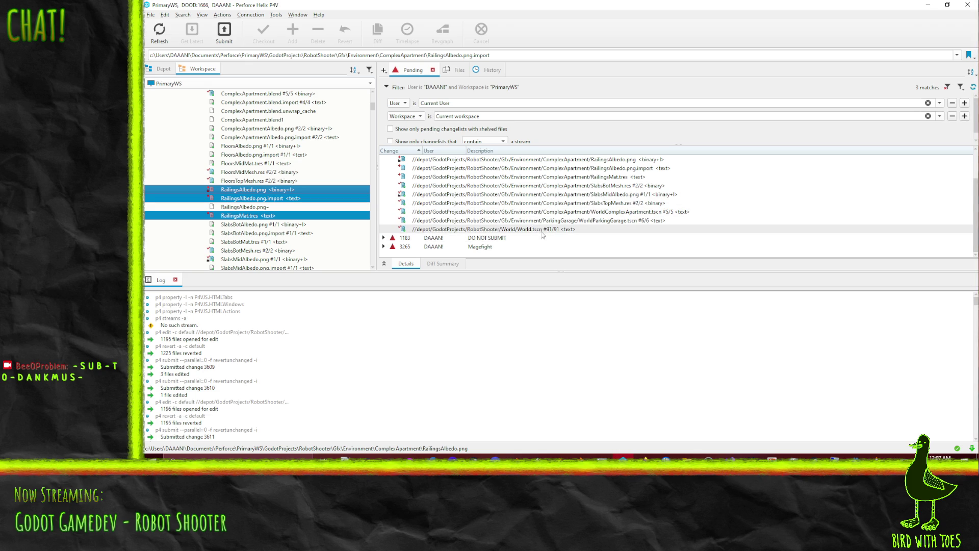
{"action": "scroll", "coordinate": [544, 234], "scroll_direction": "up", "scroll_amount": 2}
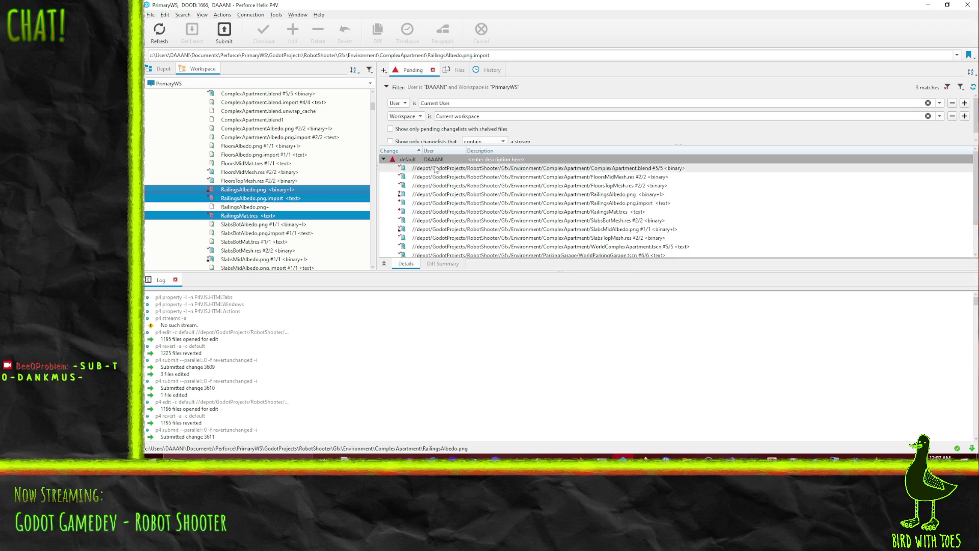
{"action": "right_click", "coordinate": [433, 159]}
Submit the changelist described 'Robot Shooter - Improve lighting and texture on and around complex apartment…'.
{"action": "left_click", "coordinate": [457, 167]}
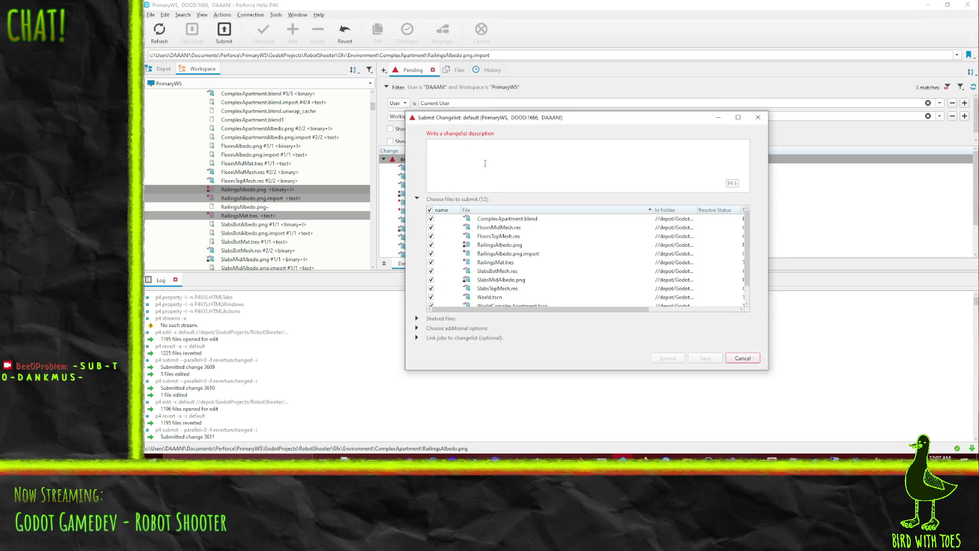
{"action": "type", "text": "Robot Sho"}
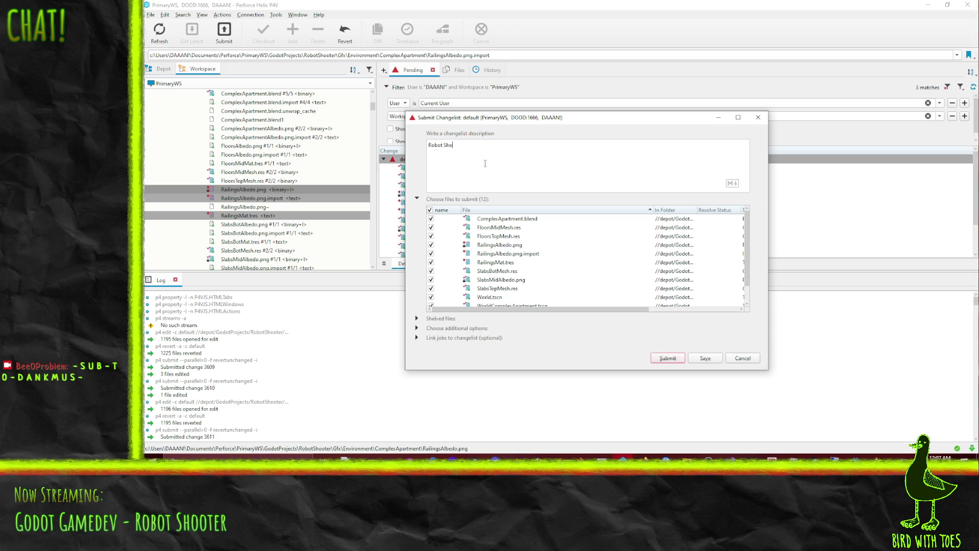
{"action": "type", "text": "oter - Impvo"}
{"action": "key", "text": "BackSpace"}
{"action": "key", "text": "BackSpace"}
{"action": "key", "text": "BackSpace"}
{"action": "type", "text": "Improve lighting and textu"}
{"action": "type", "text": "re on "}
{"action": "type", "text": "and around complex"}
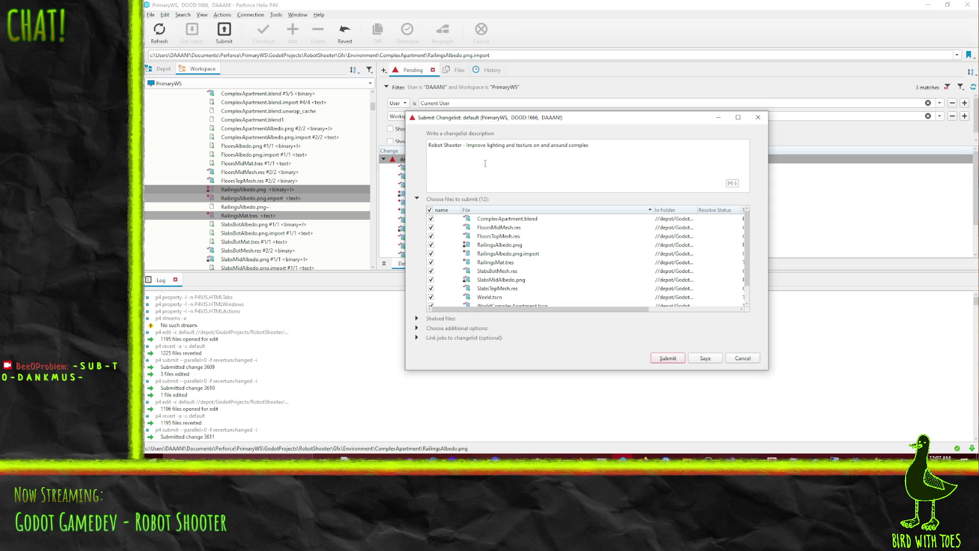
{"action": "type", "text": " apartment to mak"}
{"action": "type", "text": "e the scenery"}
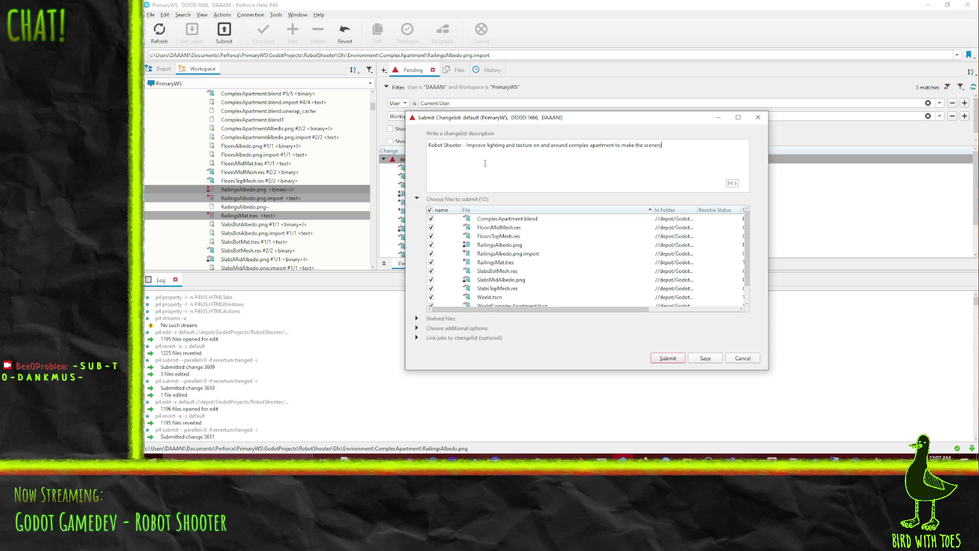
{"action": "type", "text": " less flat"}
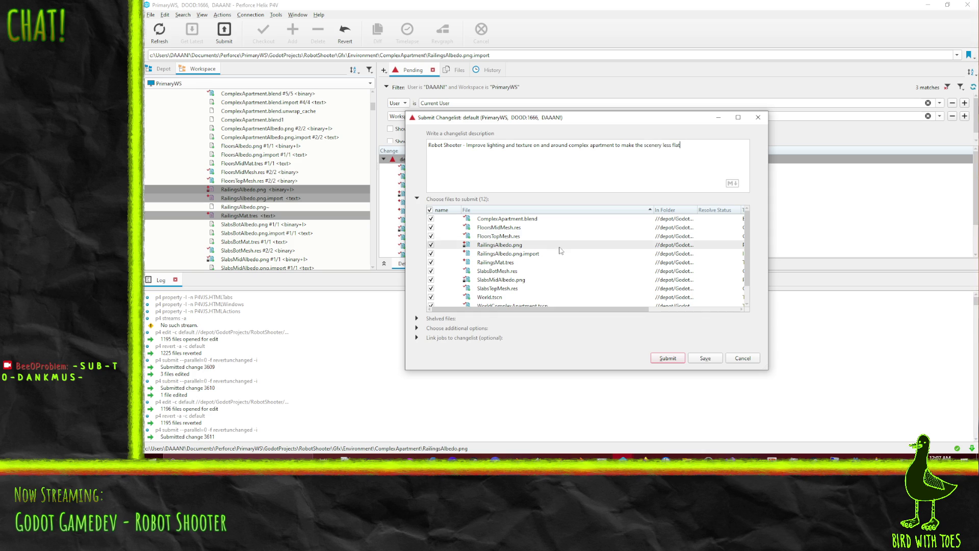
{"action": "left_click", "coordinate": [668, 360]}
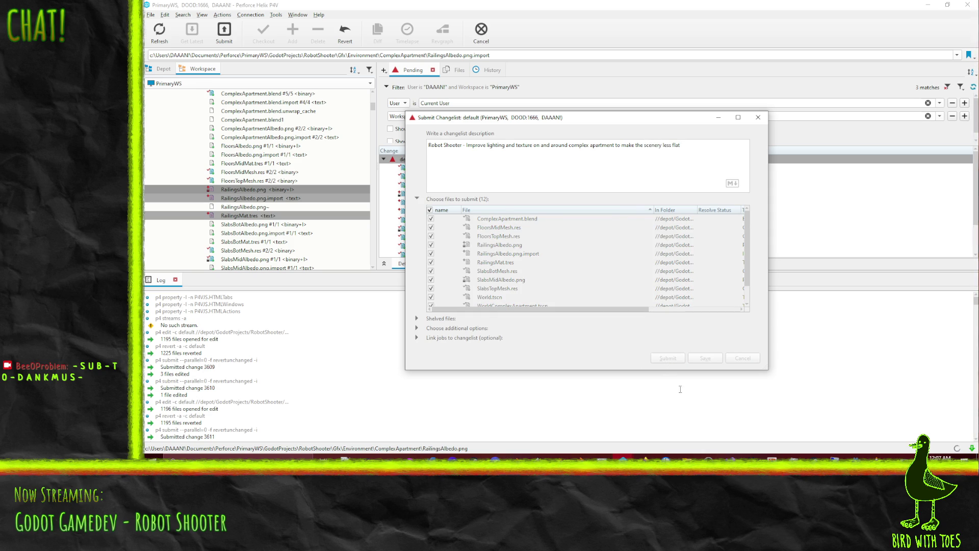
In Firefox, drag ticket #708 from Ongoing into Done on the Robot Shooter todo board.
{"action": "mouse_move", "coordinate": [646, 457]}
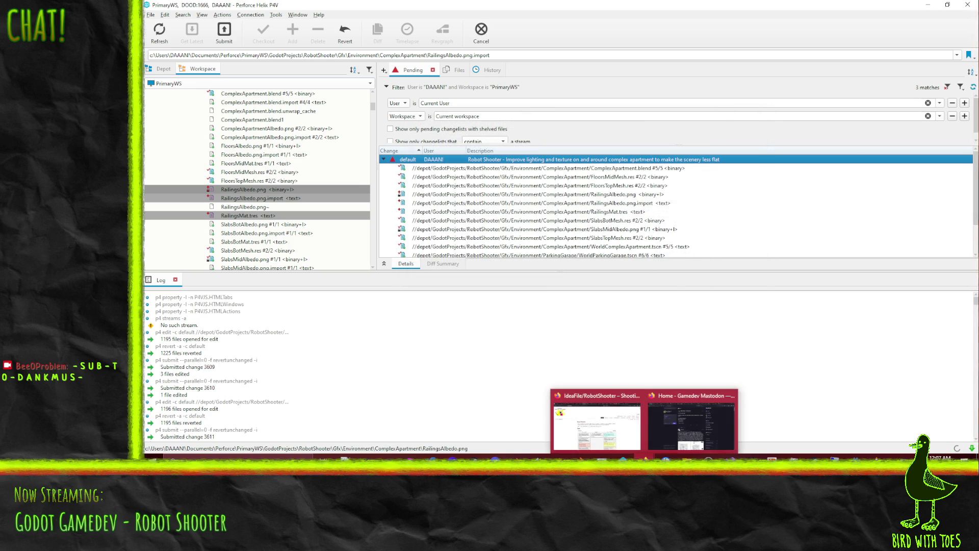
{"action": "left_click", "coordinate": [578, 420]}
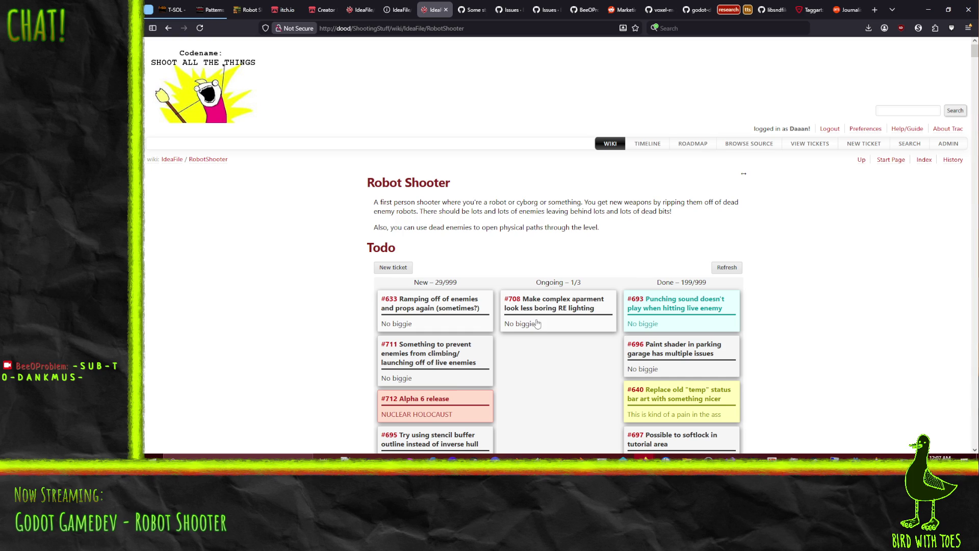
{"action": "left_click_drag", "start_coordinate": [534, 320], "coordinate": [674, 301]}
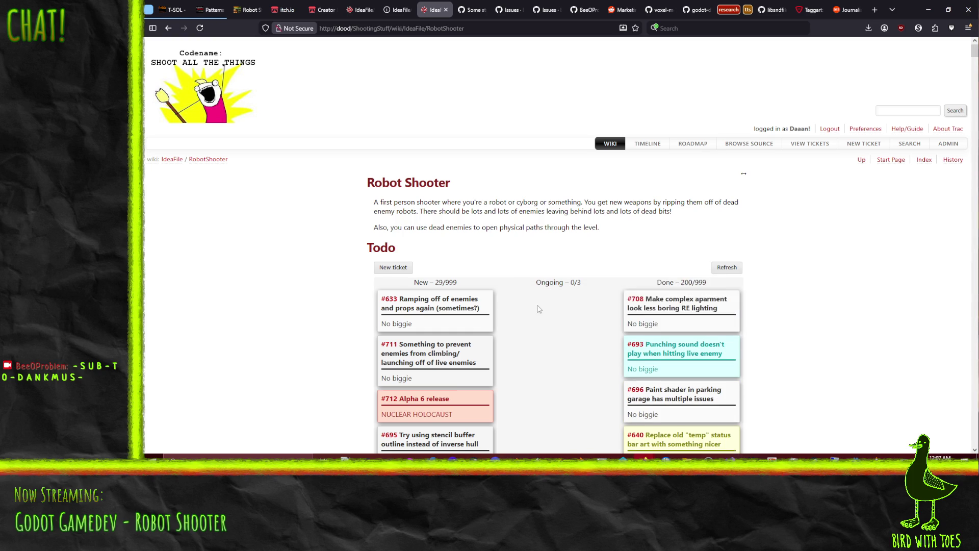
{"action": "scroll", "coordinate": [540, 310], "scroll_direction": "down", "scroll_amount": 3}
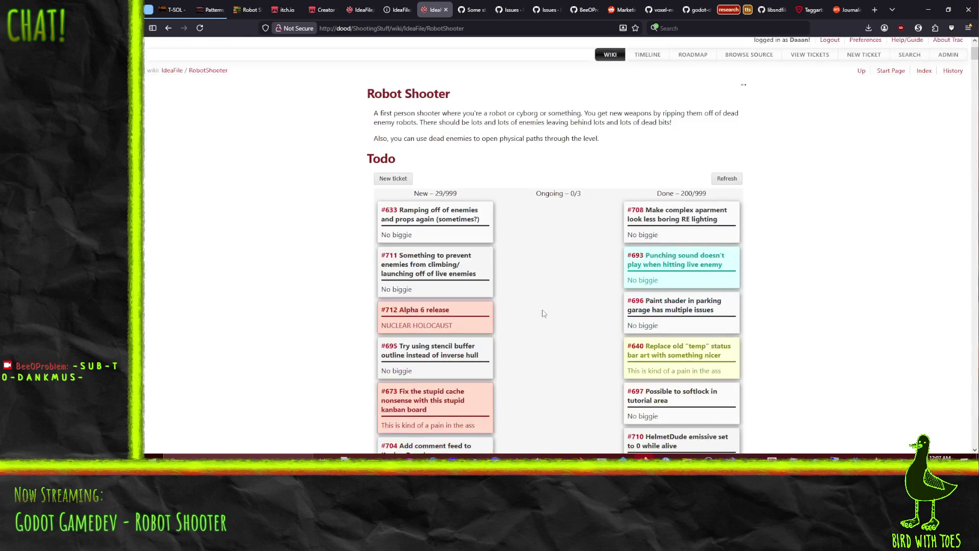
{"action": "scroll", "coordinate": [548, 316], "scroll_direction": "down", "scroll_amount": 1}
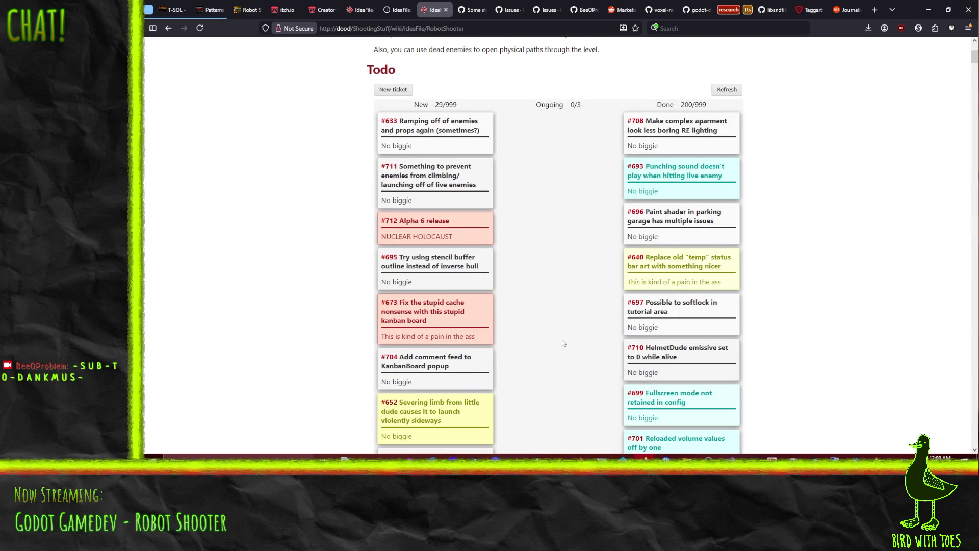
{"action": "scroll", "coordinate": [548, 318], "scroll_direction": "up", "scroll_amount": 1}
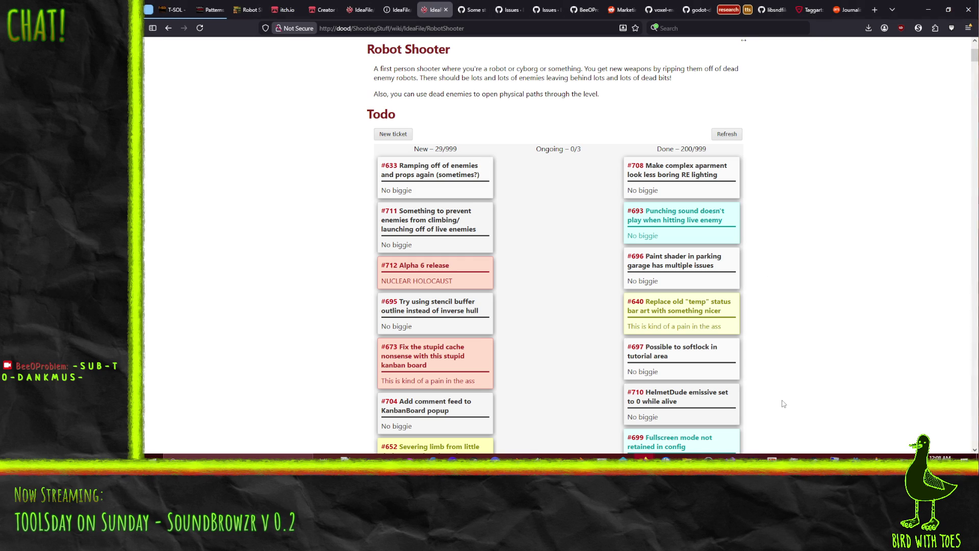
Quit Robot Shooter to Godot's project list and open the SoundBrowzr project.
{"action": "left_click", "coordinate": [856, 456]}
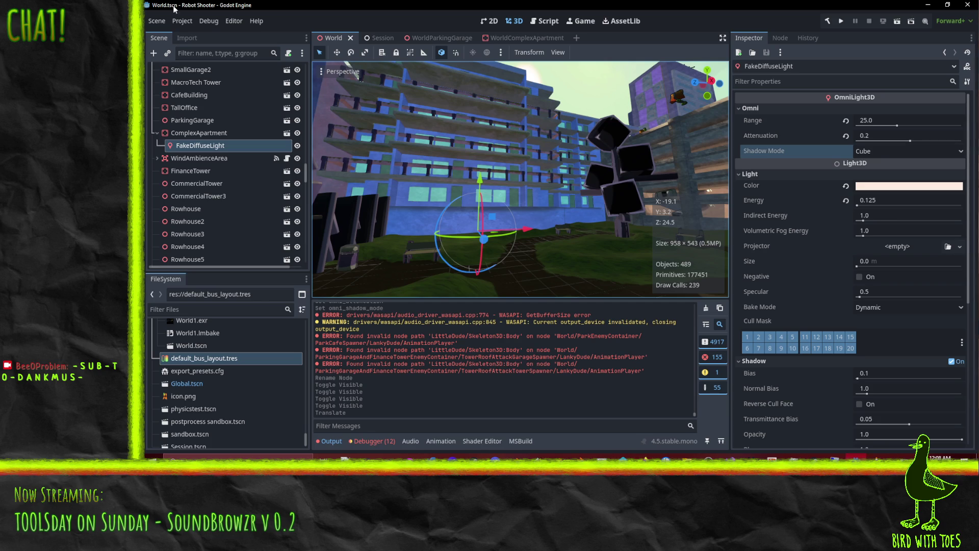
{"action": "left_click", "coordinate": [182, 23]}
{"action": "left_click", "coordinate": [214, 164]}
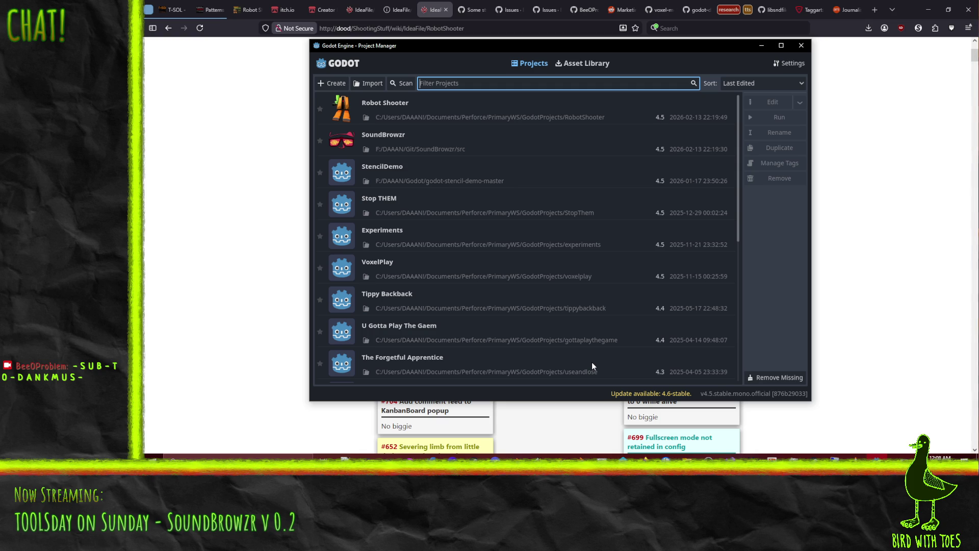
{"action": "left_click", "coordinate": [489, 149]}
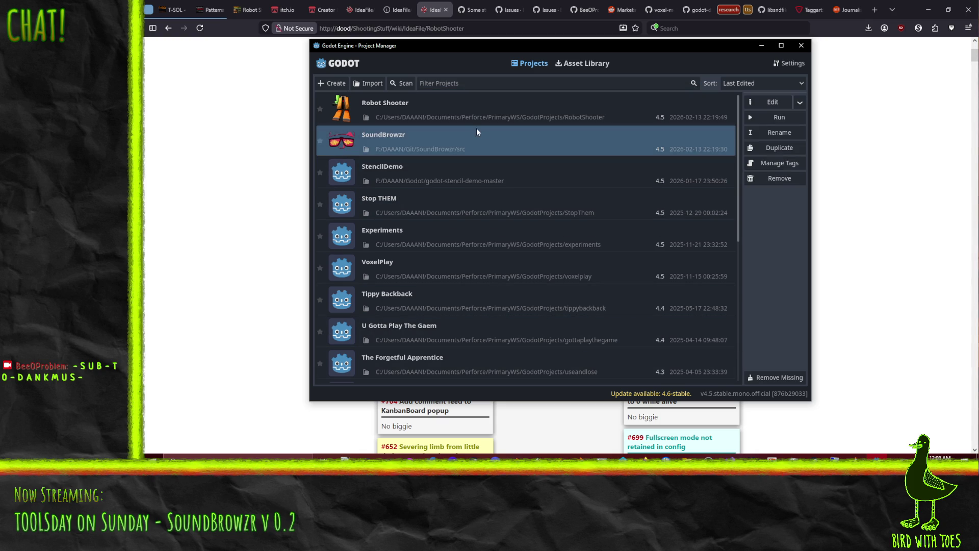
{"action": "double_click", "coordinate": [476, 142]}
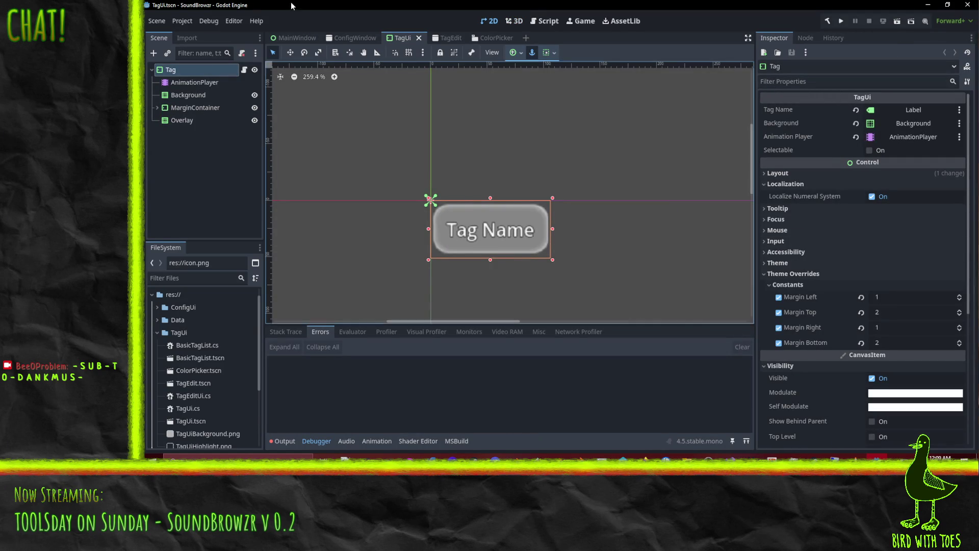
Run the SoundBrowzr project from its MainWindow scene in a debug window.
{"action": "left_click", "coordinate": [300, 37]}
{"action": "left_click", "coordinate": [840, 21]}
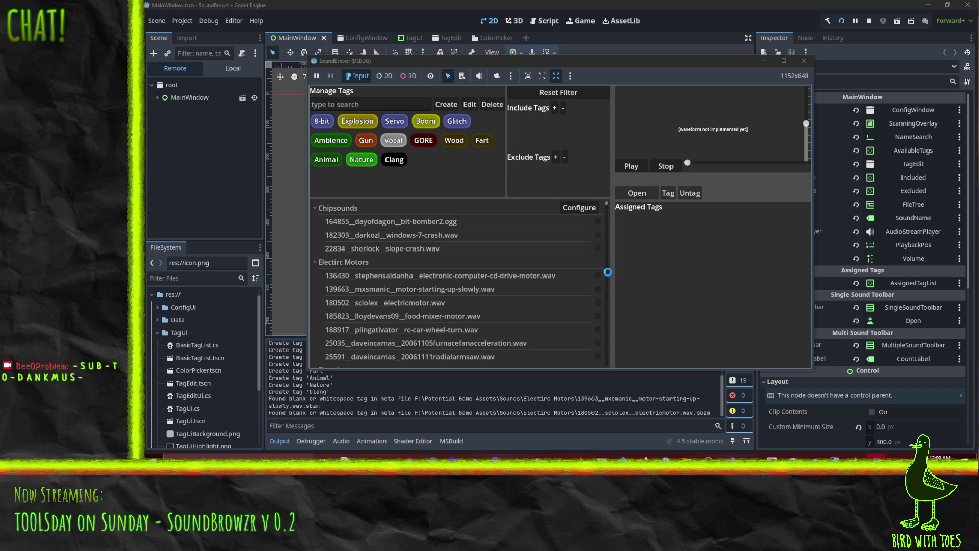
{"action": "left_click", "coordinate": [398, 165]}
{"action": "left_click", "coordinate": [555, 108]}
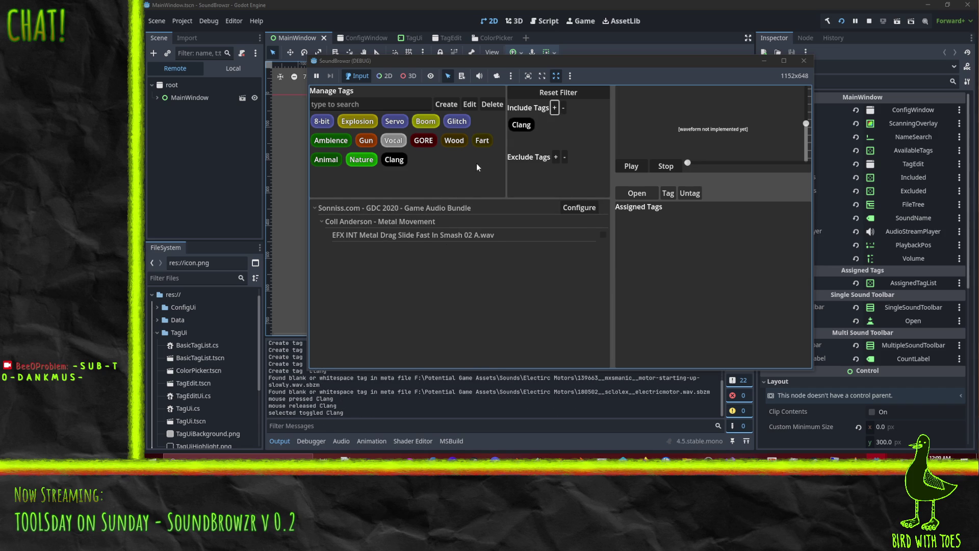
{"action": "left_click", "coordinate": [581, 95]}
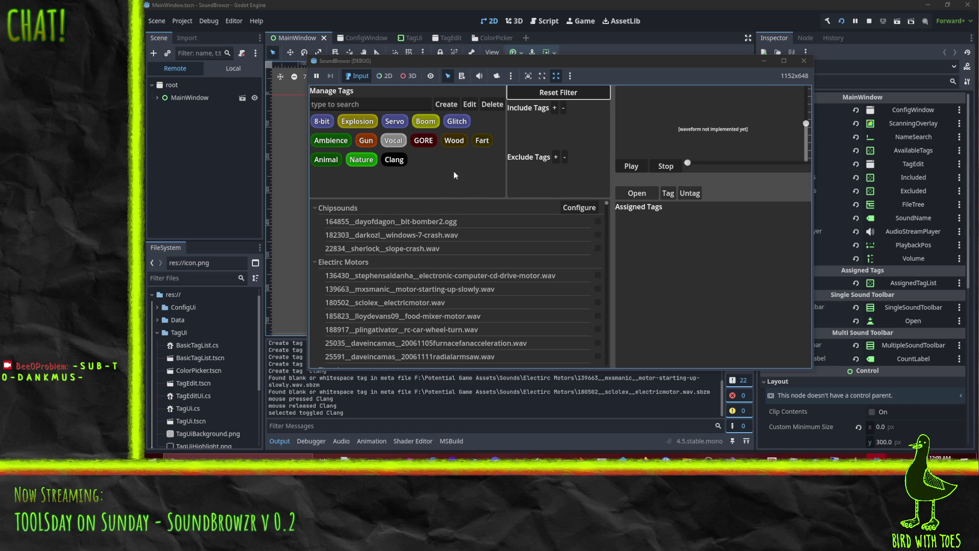
{"action": "scroll", "coordinate": [474, 247], "scroll_direction": "down", "scroll_amount": 1}
{"action": "scroll", "coordinate": [474, 247], "scroll_direction": "up", "scroll_amount": 1}
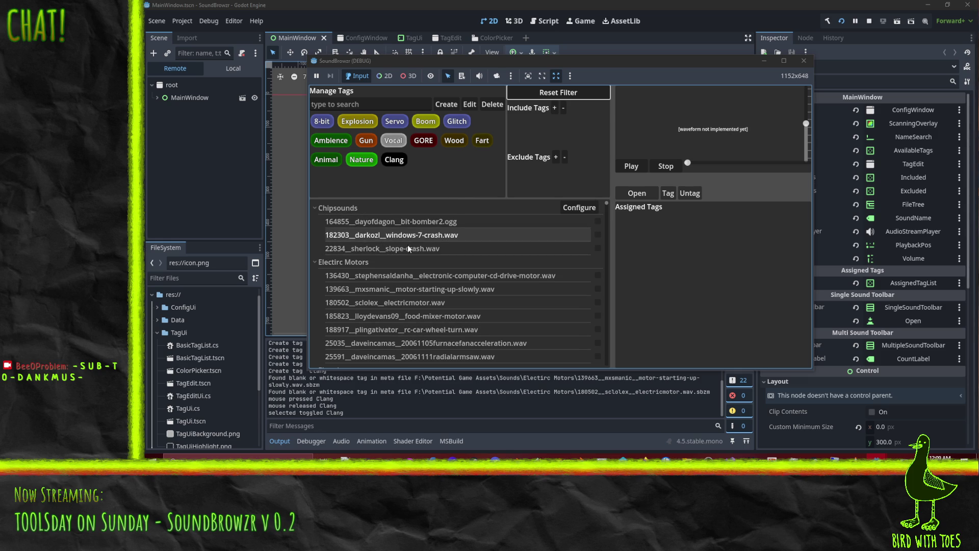
{"action": "scroll", "coordinate": [472, 252], "scroll_direction": "down", "scroll_amount": 1}
{"action": "scroll", "coordinate": [472, 252], "scroll_direction": "down", "scroll_amount": 20}
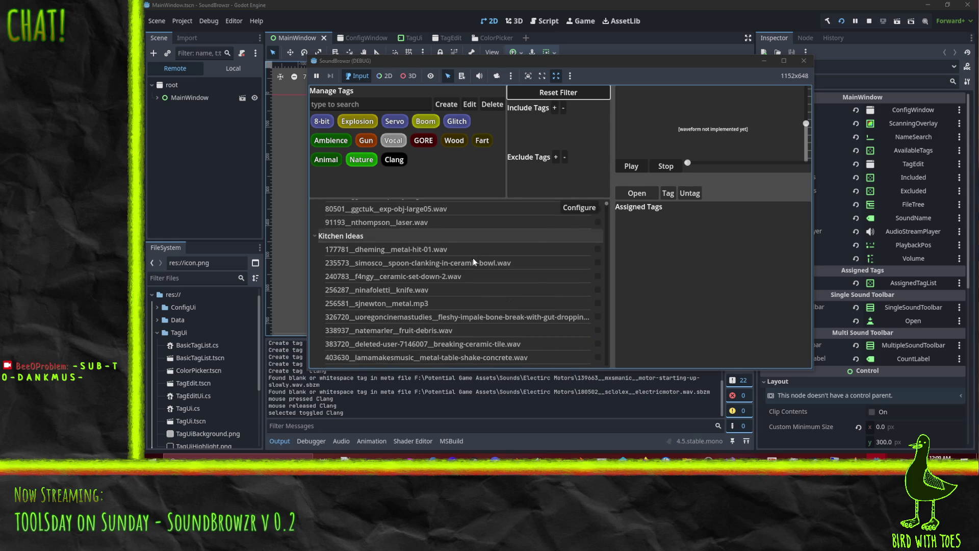
{"action": "scroll", "coordinate": [473, 261], "scroll_direction": "down", "scroll_amount": 15}
{"action": "scroll", "coordinate": [459, 283], "scroll_direction": "down", "scroll_amount": 15}
{"action": "scroll", "coordinate": [471, 301], "scroll_direction": "down", "scroll_amount": 5}
{"action": "scroll", "coordinate": [473, 294], "scroll_direction": "down", "scroll_amount": 10}
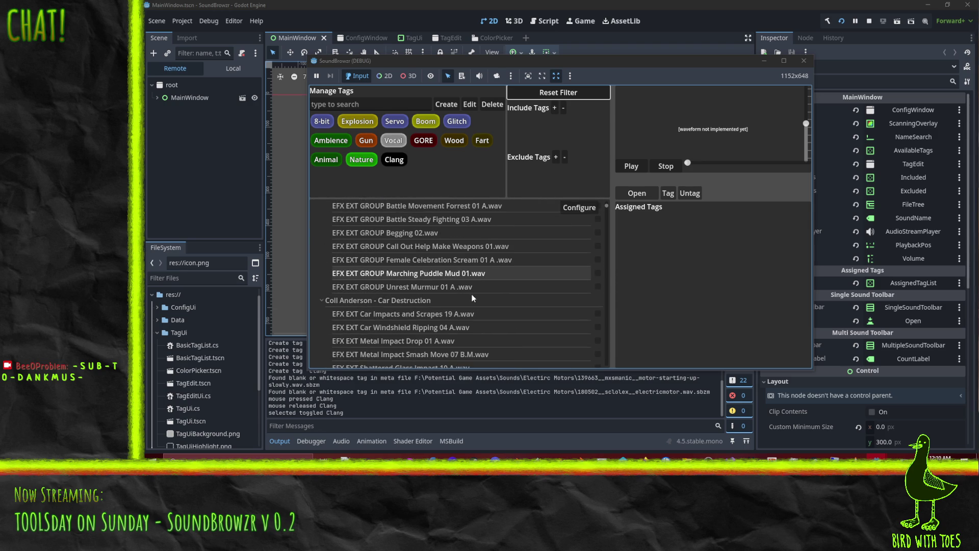
{"action": "scroll", "coordinate": [471, 295], "scroll_direction": "up", "scroll_amount": 5}
Toggle the Vocal tag off and on, then check the Battle Cry 03 sound's tags.
{"action": "left_click", "coordinate": [393, 140]}
{"action": "left_click", "coordinate": [393, 140]}
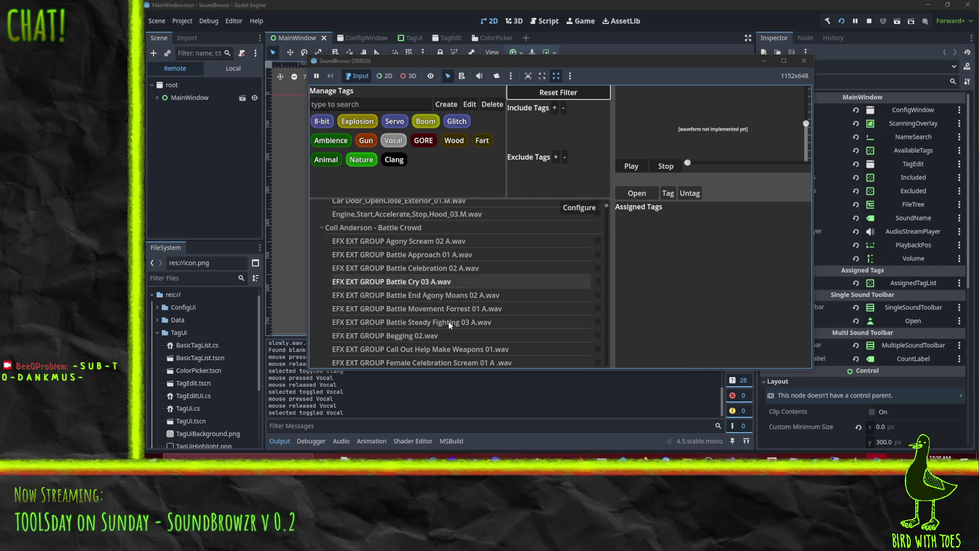
{"action": "left_click", "coordinate": [423, 283]}
{"action": "left_click", "coordinate": [668, 171]}
Preview the Metal plate sounds: bang 01, duct tape pull 03, iron grind 02, jet bys 02, thunder 01, Tubular sweep 02.
{"action": "scroll", "coordinate": [469, 272], "scroll_direction": "down", "scroll_amount": 6}
{"action": "scroll", "coordinate": [495, 274], "scroll_direction": "down", "scroll_amount": 12}
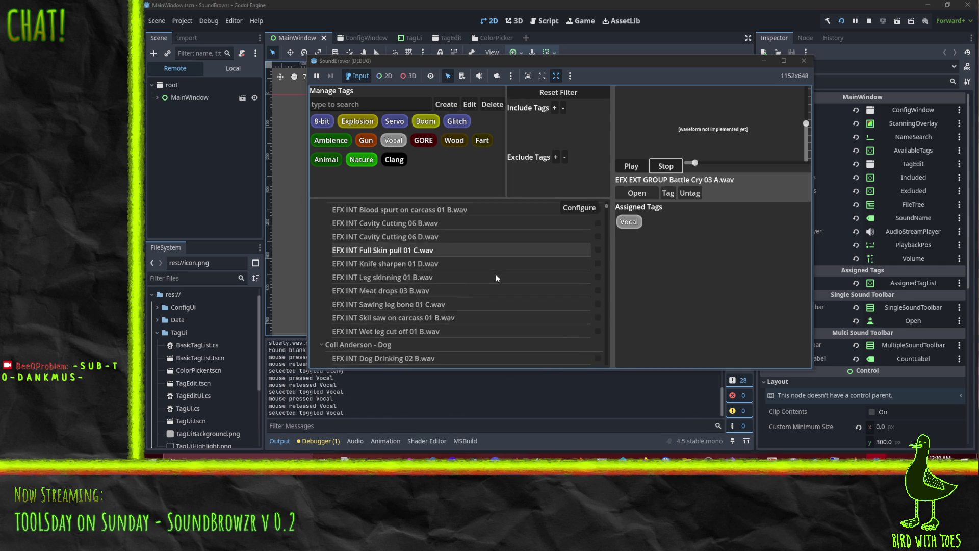
{"action": "scroll", "coordinate": [482, 291], "scroll_direction": "down", "scroll_amount": 15}
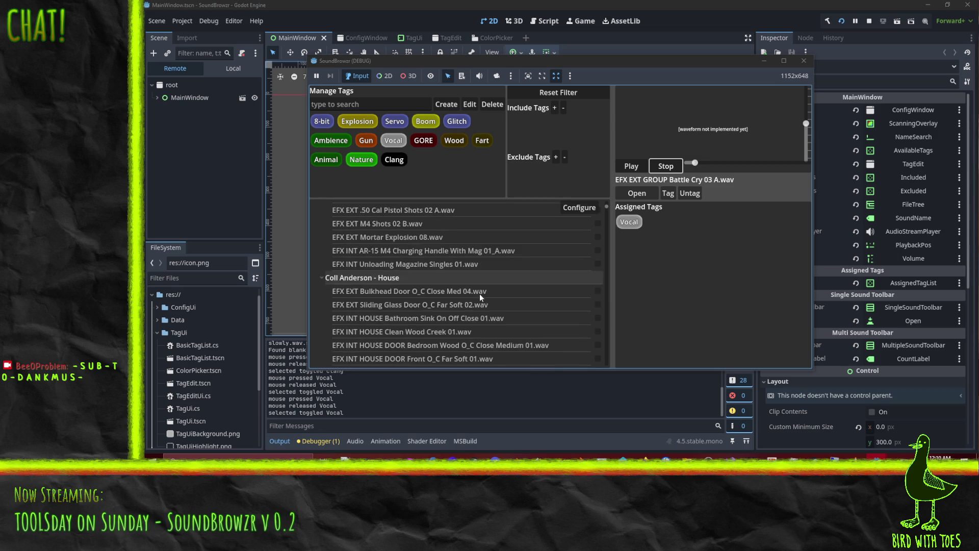
{"action": "scroll", "coordinate": [480, 297], "scroll_direction": "up", "scroll_amount": 3}
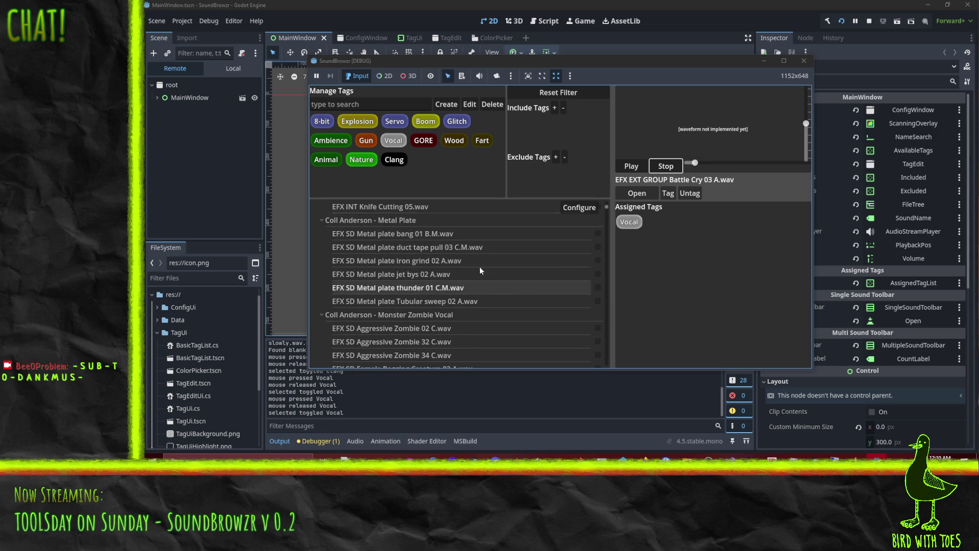
{"action": "left_click", "coordinate": [519, 233]}
{"action": "left_click", "coordinate": [408, 247]}
{"action": "left_click", "coordinate": [419, 260]}
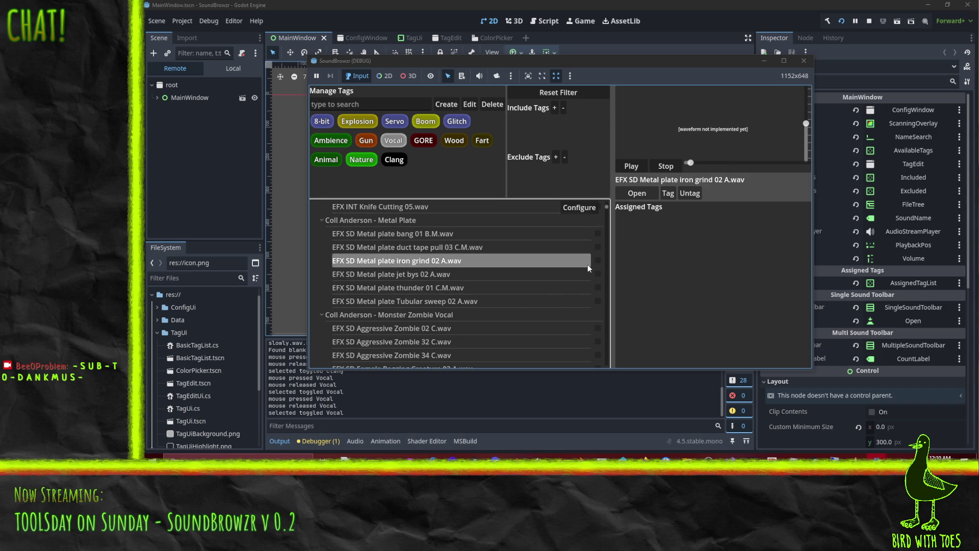
{"action": "left_click", "coordinate": [436, 275]}
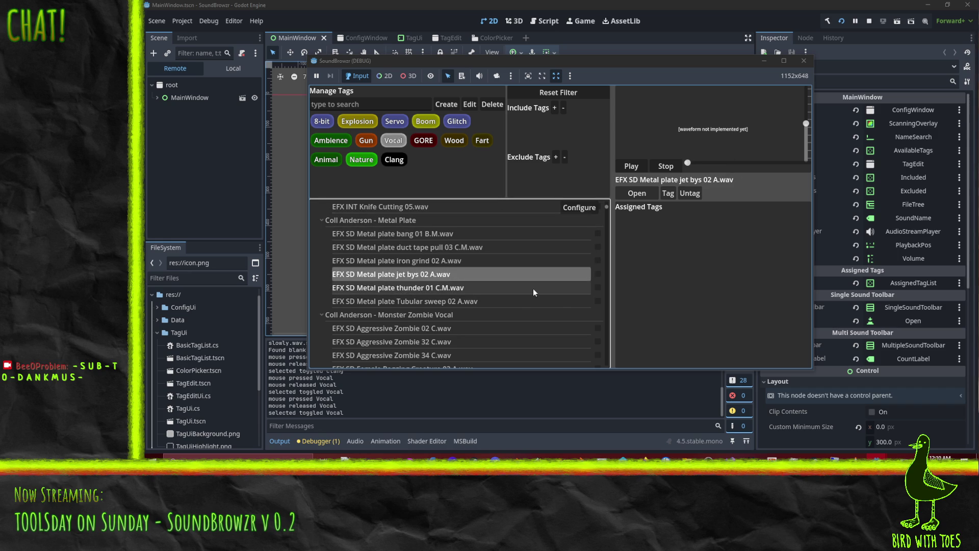
{"action": "left_click", "coordinate": [452, 289]}
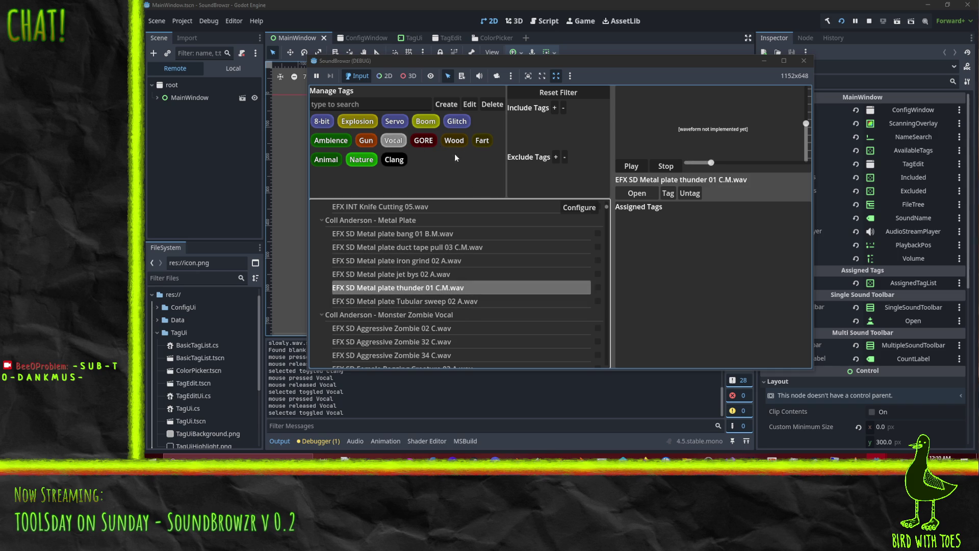
{"action": "left_click", "coordinate": [449, 304]}
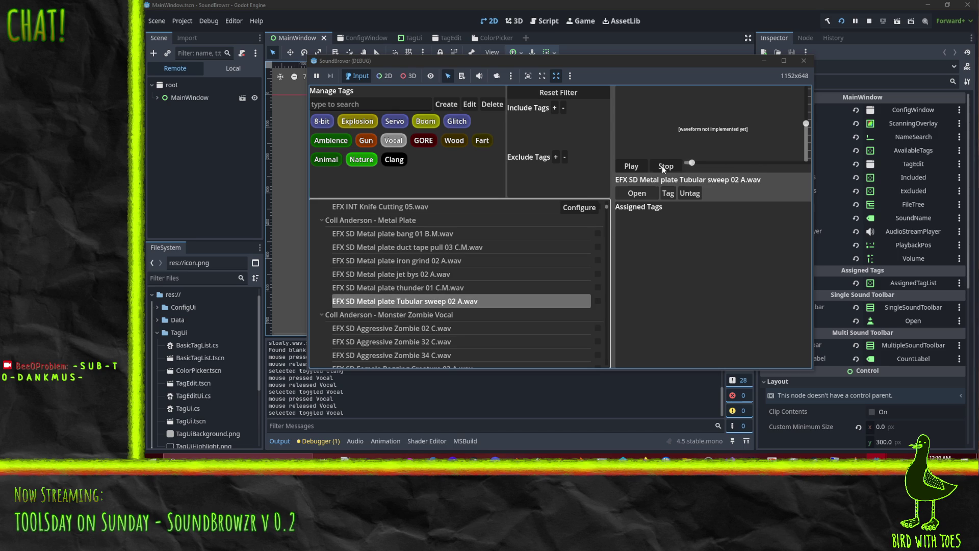
{"action": "left_click", "coordinate": [404, 246]}
{"action": "left_click", "coordinate": [438, 235]}
Tag Metal plate bang 01 with Clang, then select duct tape pull 03 and iron grind 02.
{"action": "left_click", "coordinate": [395, 160]}
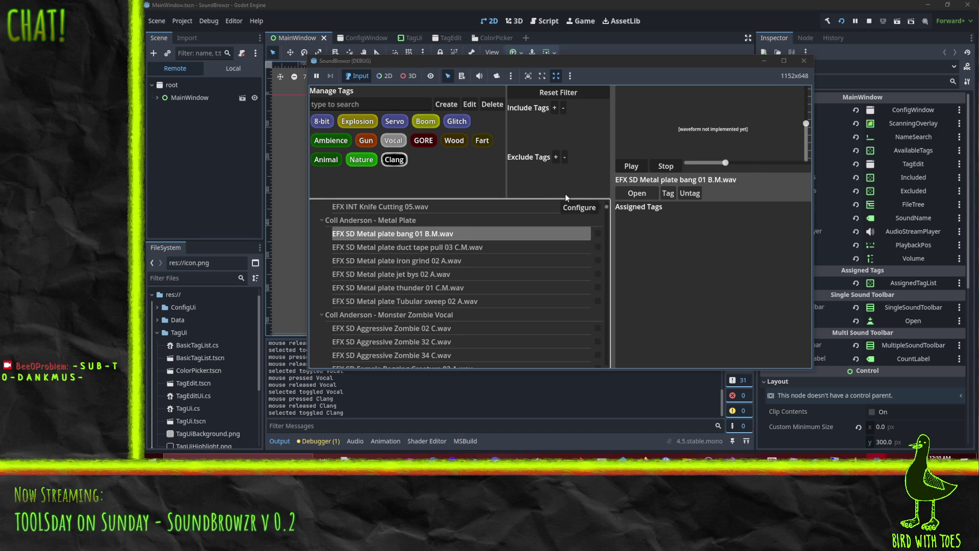
{"action": "left_click", "coordinate": [667, 194]}
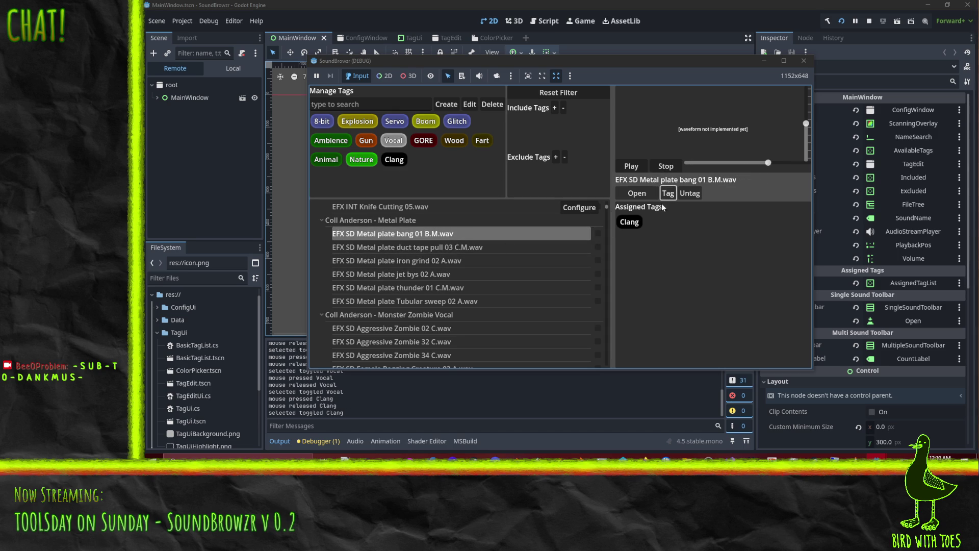
{"action": "left_click", "coordinate": [427, 248]}
{"action": "left_click", "coordinate": [432, 261]}
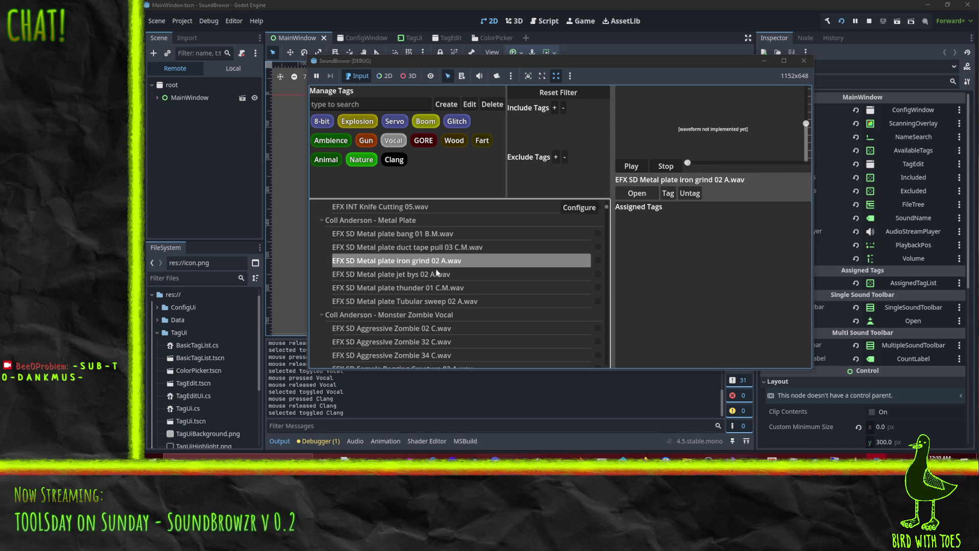